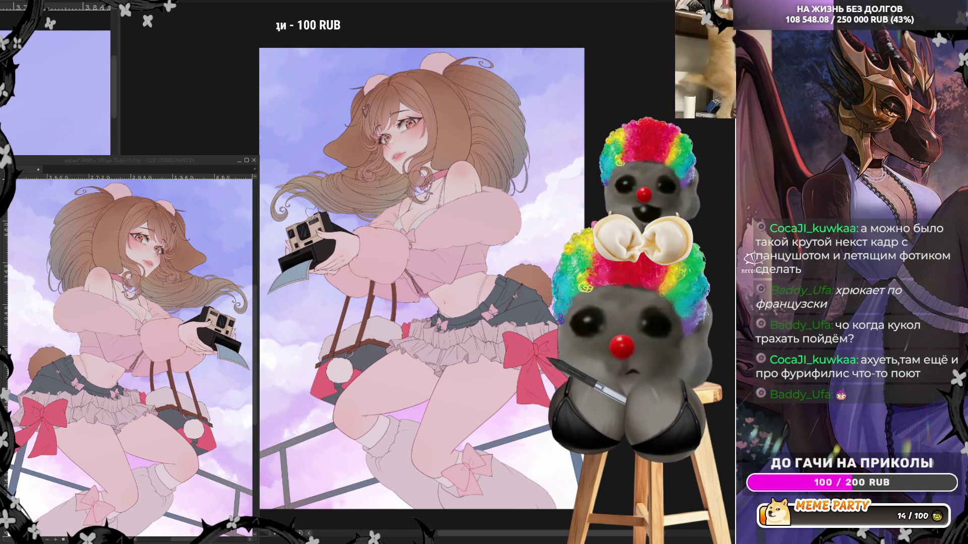
- Mirror the view to check the drawing, then fit the canvas with Ctrl+0 and zoom back in
{"action": "key", "text": "h"}
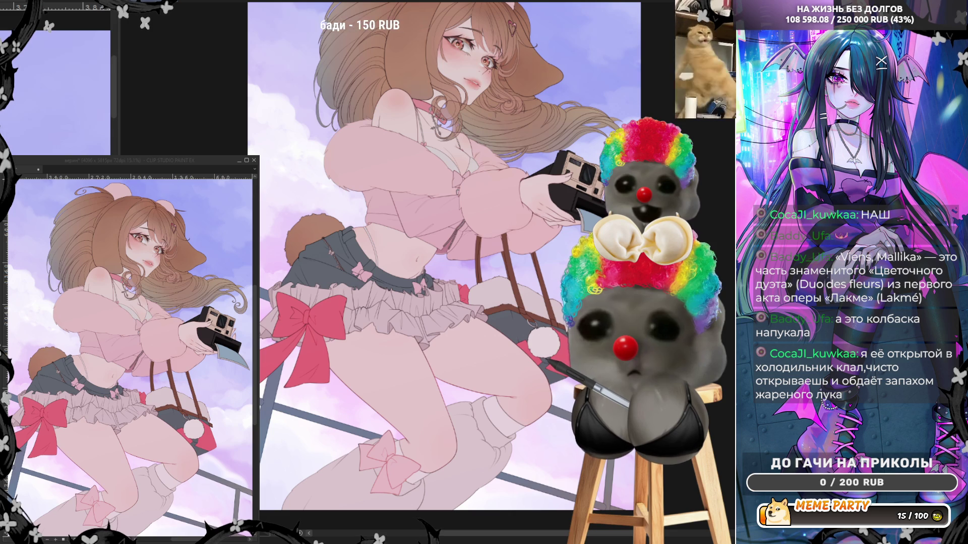
{"action": "key", "text": "ctrl+minus"}
{"action": "key", "text": "ctrl+plus"}
{"action": "key", "text": "ctrl+plus"}
{"action": "key", "text": "ctrl+plus"}
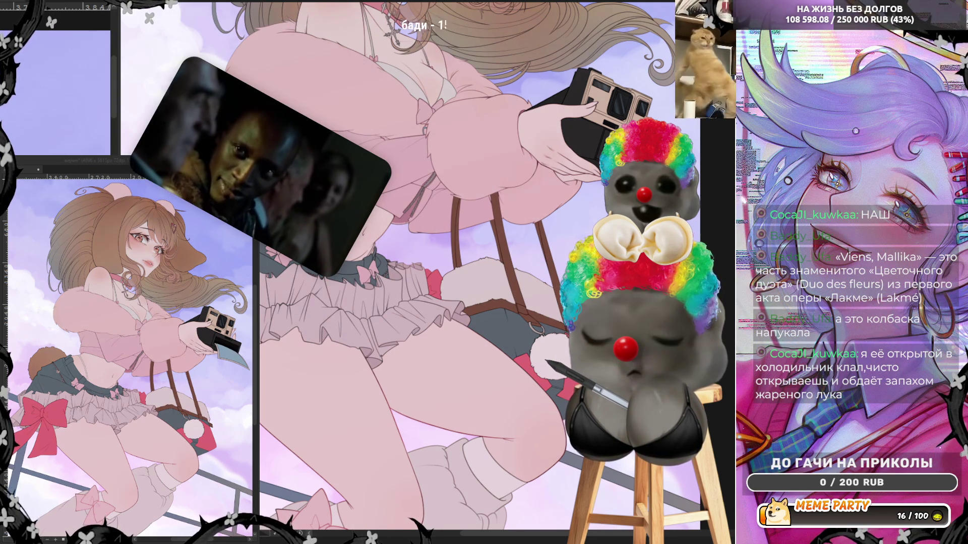
{"action": "key", "text": "ctrl+0"}
{"action": "scroll", "coordinate": [454, 272], "scroll_direction": "up", "scroll_amount": 1}
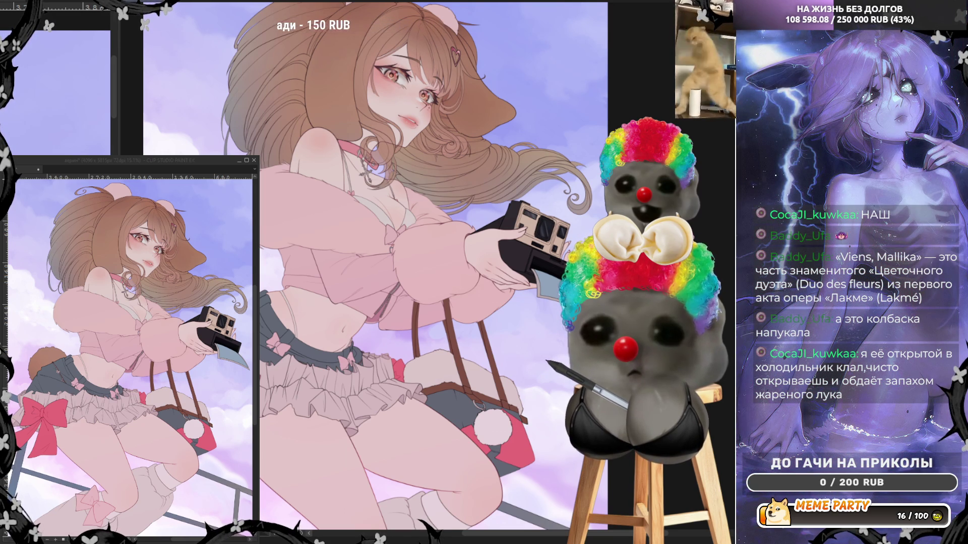
{"action": "scroll", "coordinate": [358, 320], "scroll_direction": "down", "scroll_amount": 3}
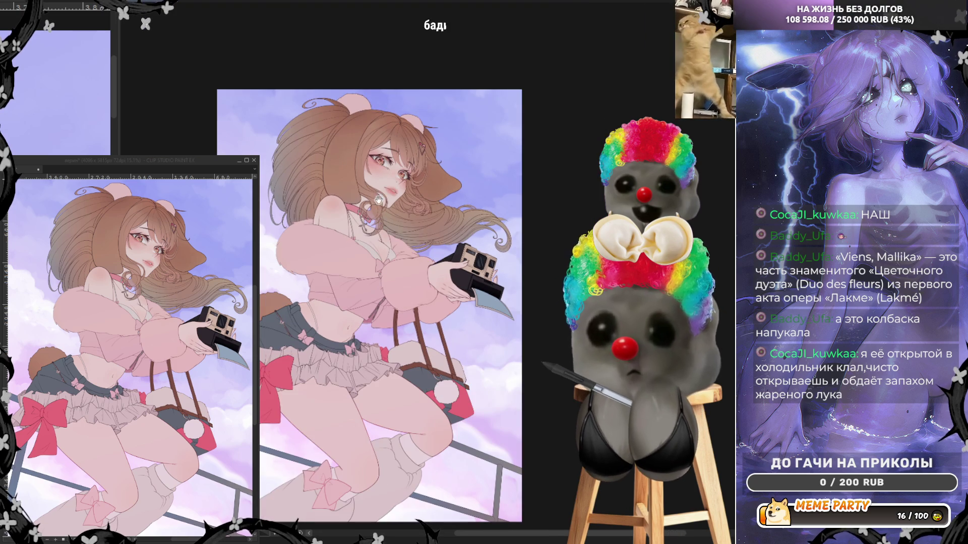
{"action": "scroll", "coordinate": [397, 164], "scroll_direction": "up", "scroll_amount": 3}
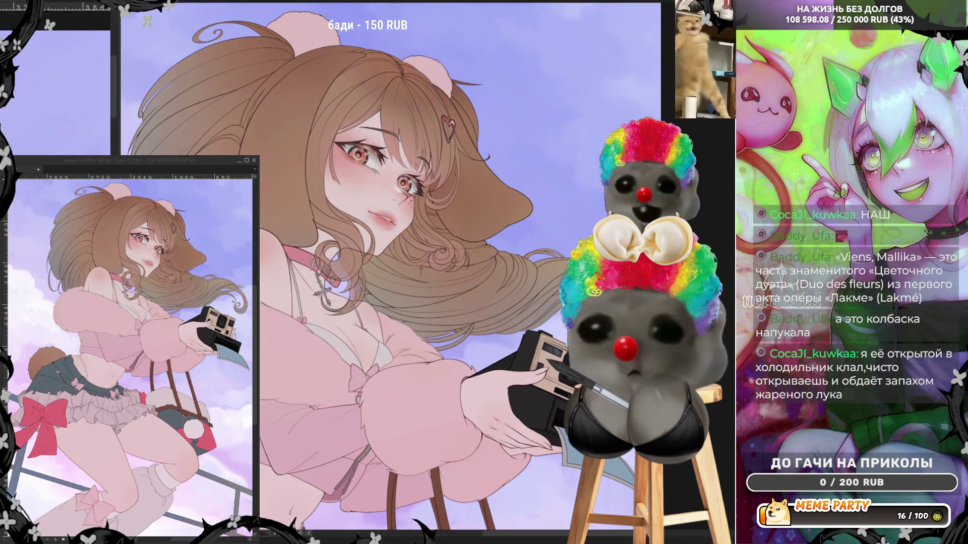
{"action": "scroll", "coordinate": [543, 244], "scroll_direction": "down", "scroll_amount": 4}
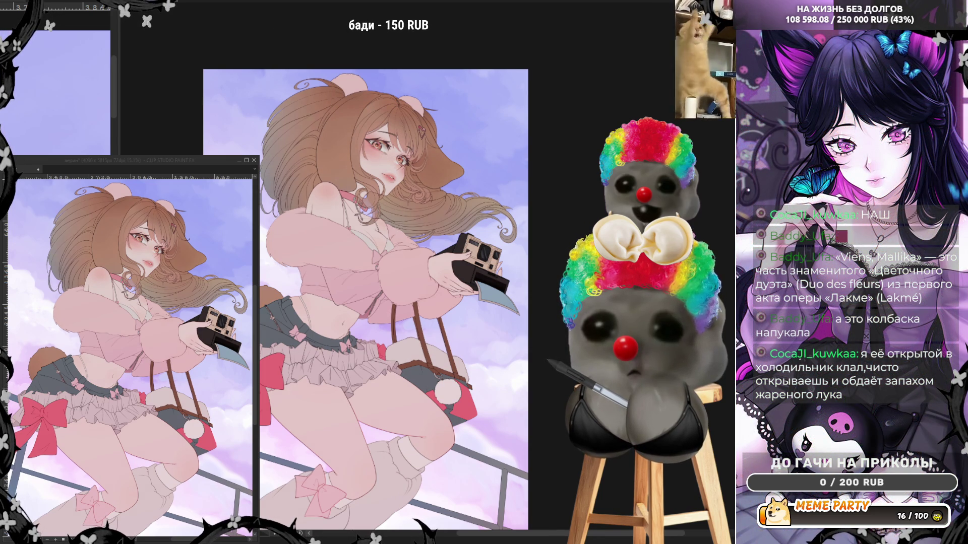
{"action": "key", "text": "ctrl+z"}
{"action": "key", "text": "ctrl+y"}
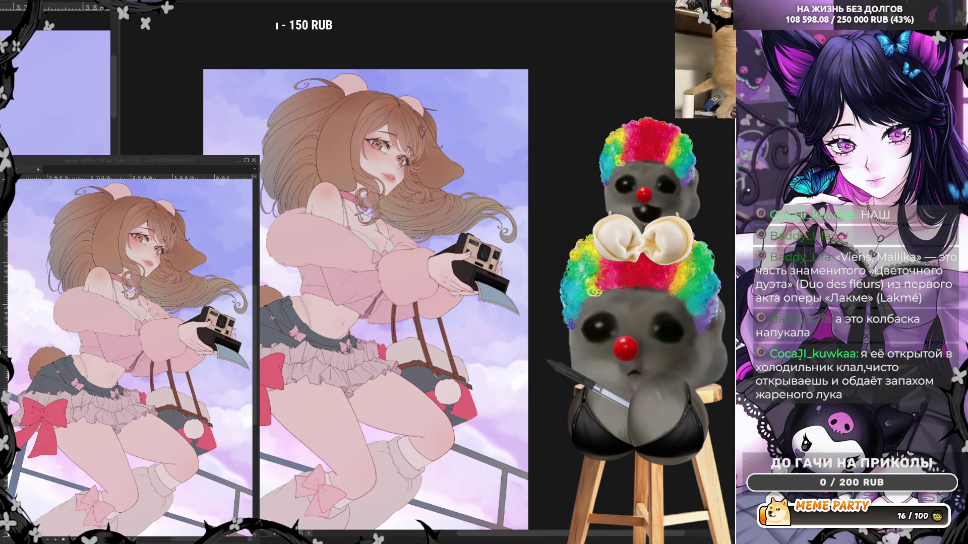
{"action": "key", "text": "ctrl+z"}
{"action": "key", "text": "ctrl+y"}
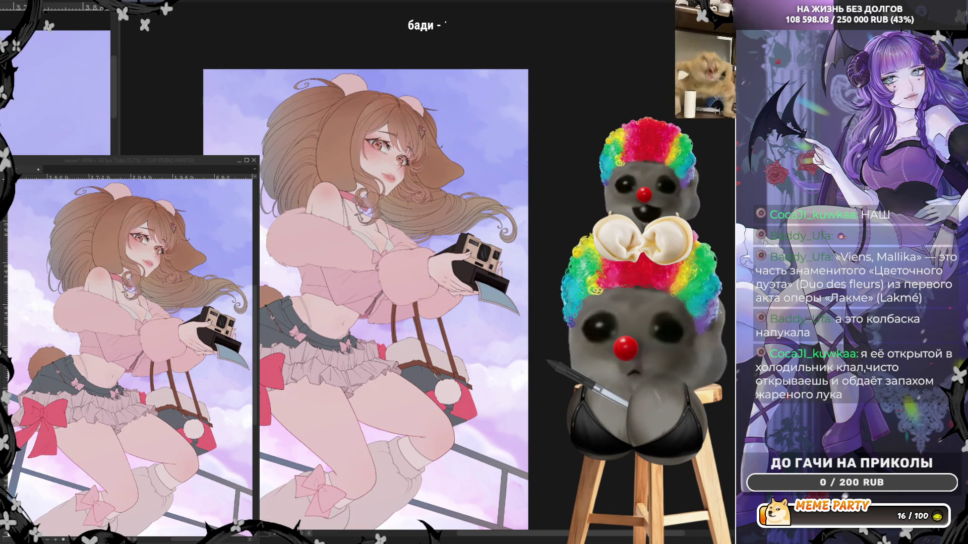
{"action": "scroll", "coordinate": [350, 168], "scroll_direction": "up", "scroll_amount": 2}
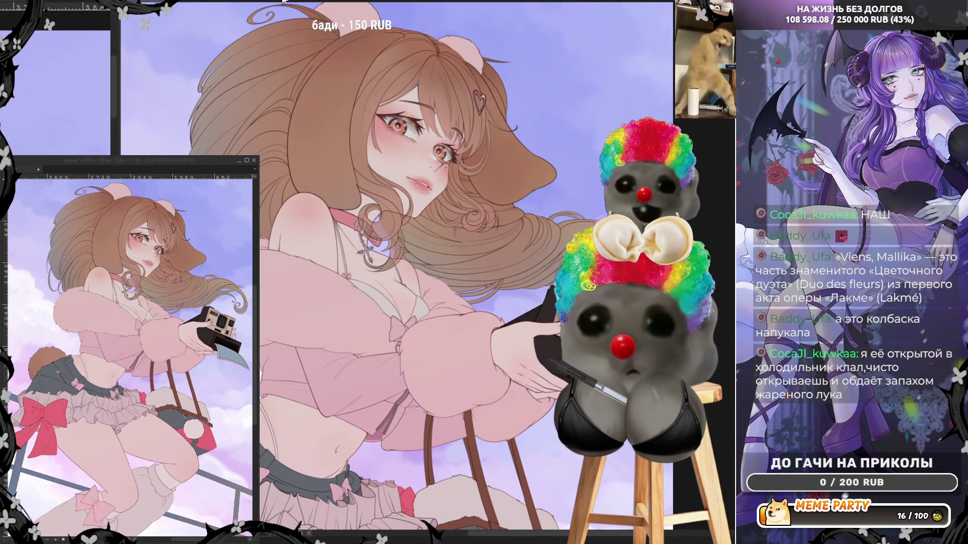
{"action": "key", "text": "h"}
- Zoom the view out and back in to look over the mirrored illustration
{"action": "scroll", "coordinate": [447, 137], "scroll_direction": "down", "scroll_amount": 5}
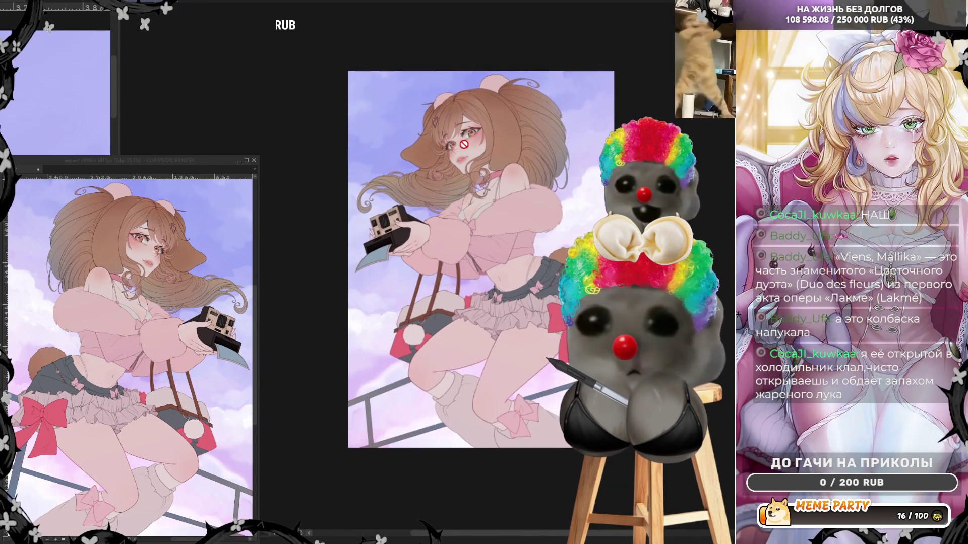
{"action": "scroll", "coordinate": [609, 162], "scroll_direction": "down", "scroll_amount": 2}
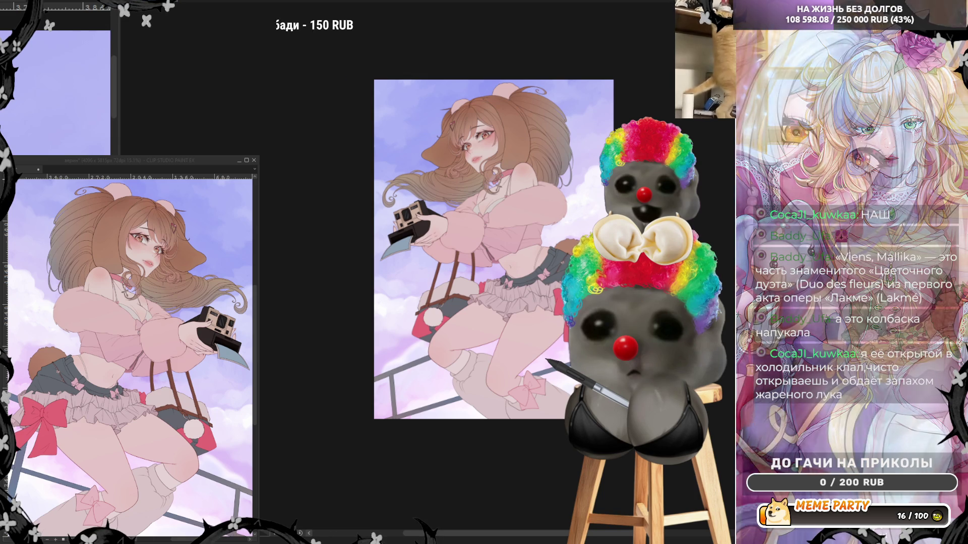
{"action": "scroll", "coordinate": [486, 303], "scroll_direction": "up", "scroll_amount": 2}
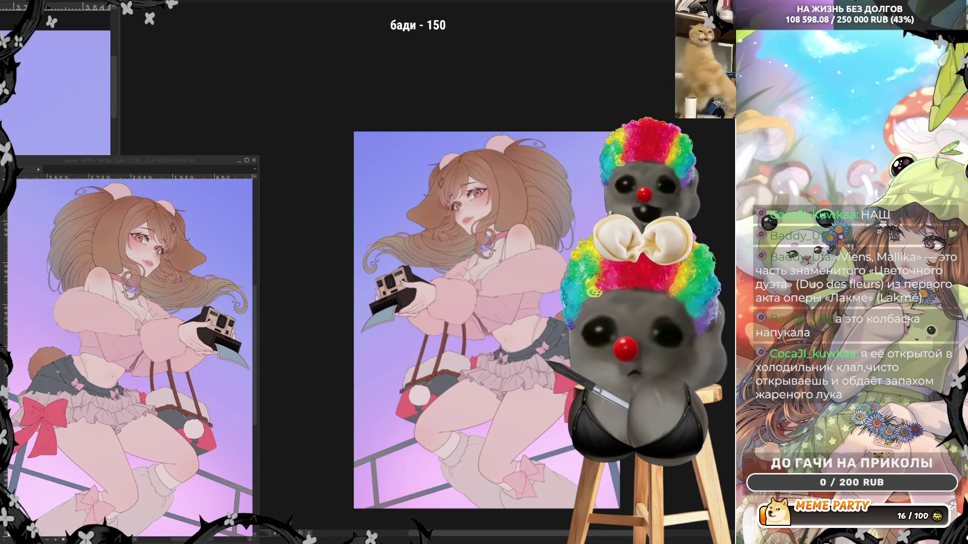
{"action": "scroll", "coordinate": [545, 268], "scroll_direction": "up", "scroll_amount": 3}
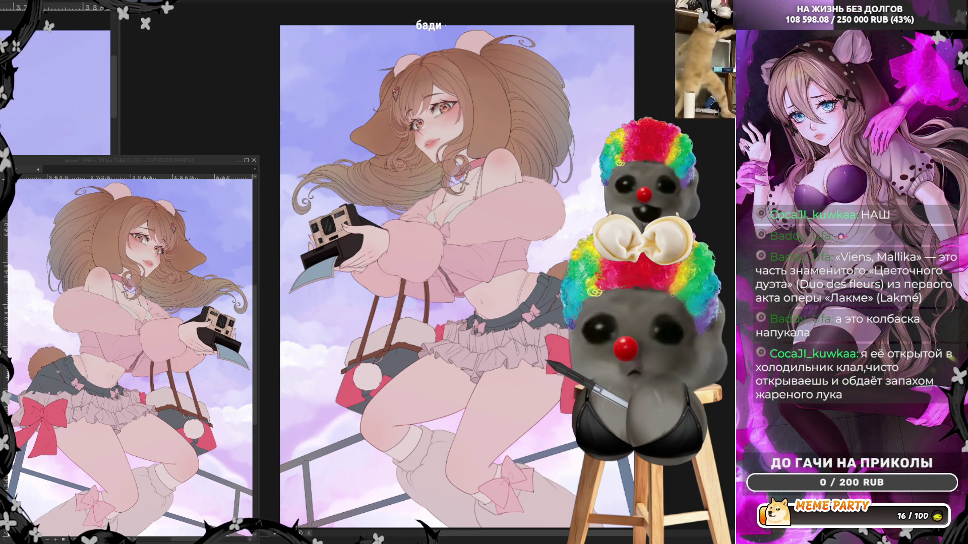
- Zoom around the illustration and sample a colour from the painting
{"action": "scroll", "coordinate": [567, 317], "scroll_direction": "down", "scroll_amount": 1}
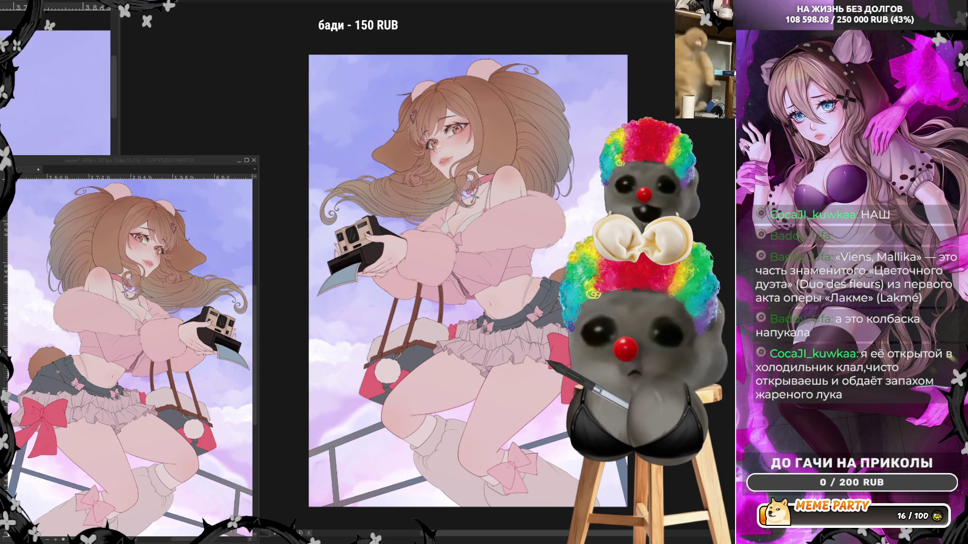
{"action": "scroll", "coordinate": [626, 377], "scroll_direction": "up", "scroll_amount": 1}
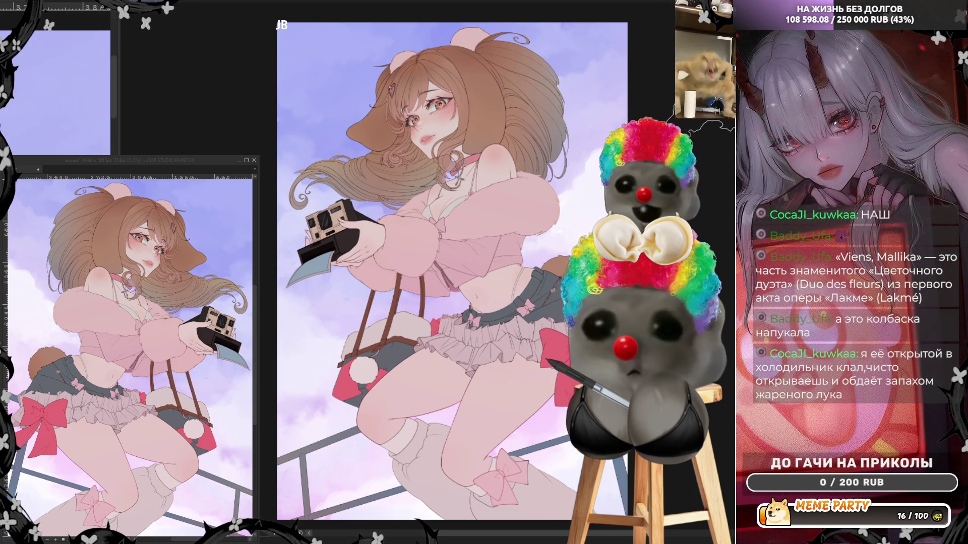
{"action": "scroll", "coordinate": [582, 206], "scroll_direction": "down", "scroll_amount": 2}
{"action": "scroll", "coordinate": [570, 247], "scroll_direction": "up", "scroll_amount": 2}
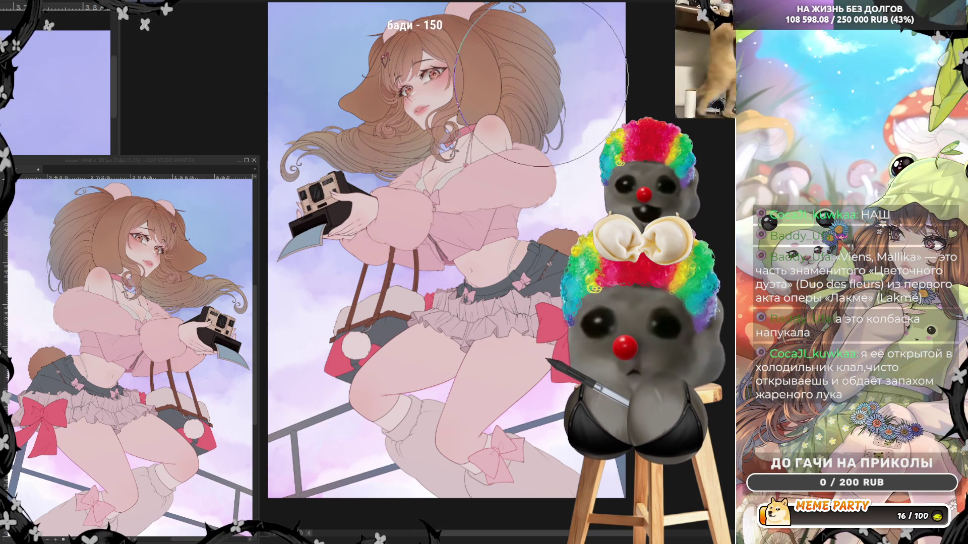
{"action": "mouse_move", "coordinate": [383, 282]}
{"action": "left_mouse_down"}
{"action": "mouse_move", "coordinate": [343, 302]}
{"action": "mouse_move", "coordinate": [318, 298]}
{"action": "mouse_move", "coordinate": [391, 273]}
{"action": "left_mouse_up"}
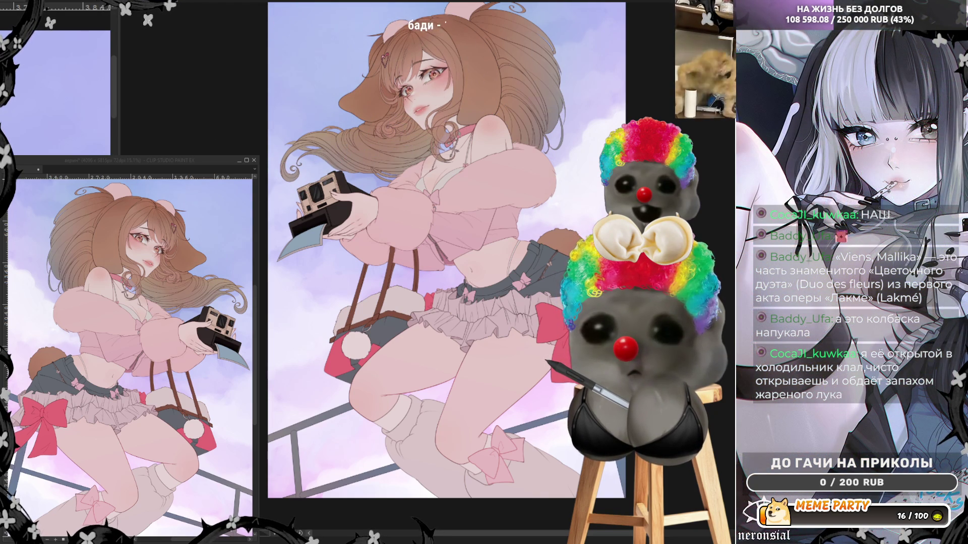
- Zoom out and mirror the canvas view horizontally to check the drawing
{"action": "scroll", "coordinate": [566, 23], "scroll_direction": "up", "scroll_amount": 2}
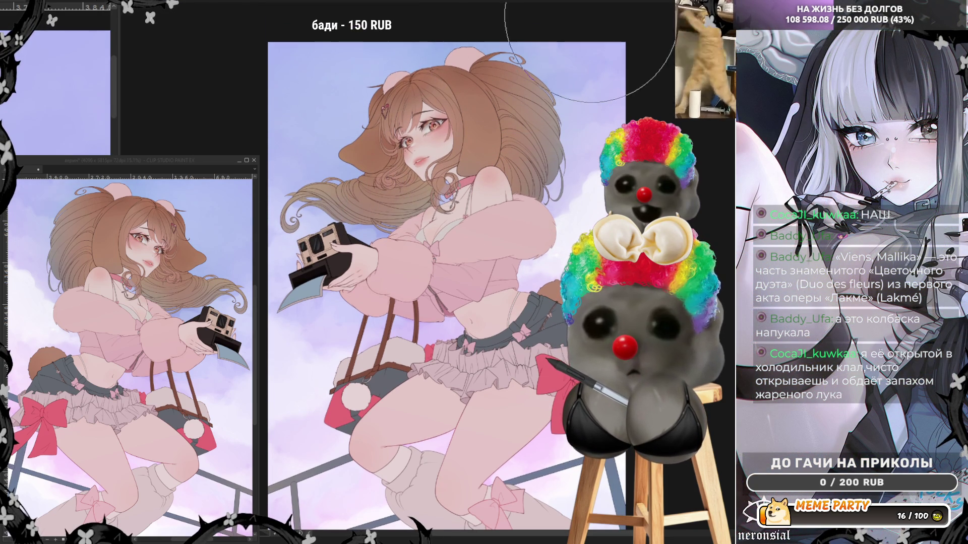
{"action": "scroll", "coordinate": [421, 40], "scroll_direction": "down", "scroll_amount": 1}
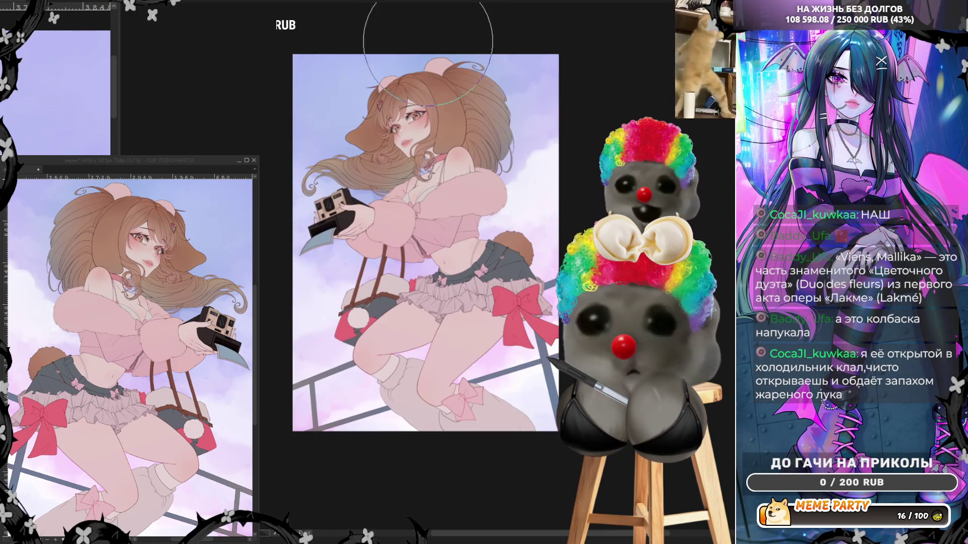
{"action": "scroll", "coordinate": [453, 39], "scroll_direction": "up", "scroll_amount": 1}
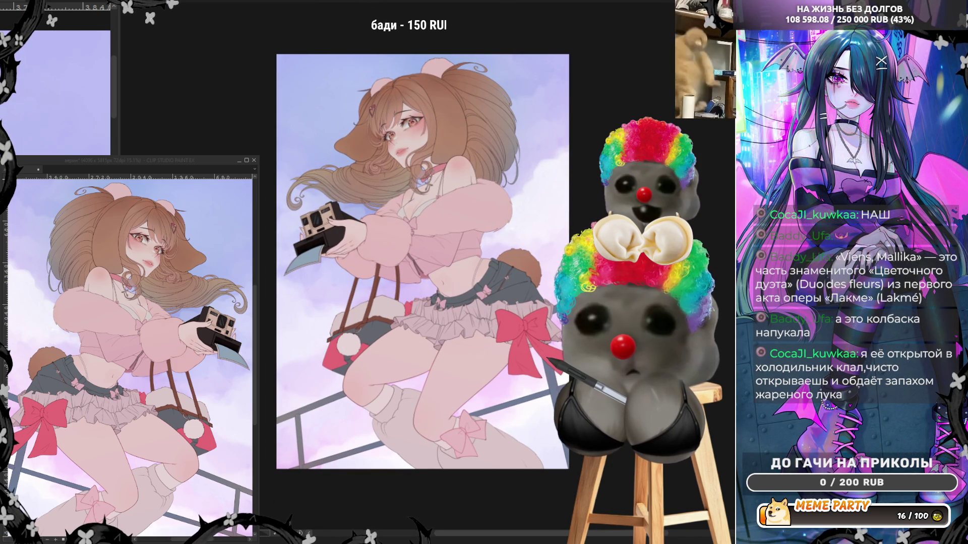
{"action": "key", "text": "h"}
{"action": "scroll", "coordinate": [543, 172], "scroll_direction": "down", "scroll_amount": 1}
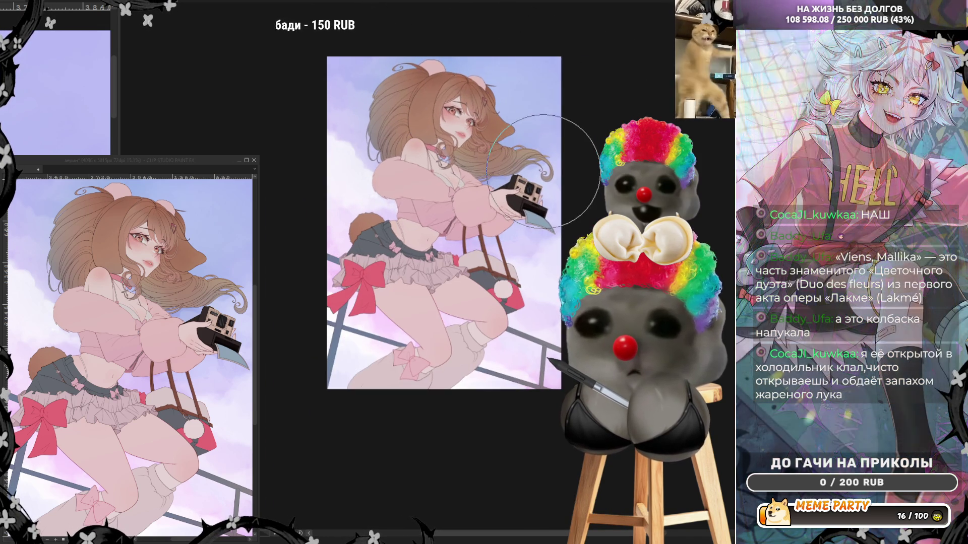
{"action": "scroll", "coordinate": [544, 172], "scroll_direction": "up", "scroll_amount": 1}
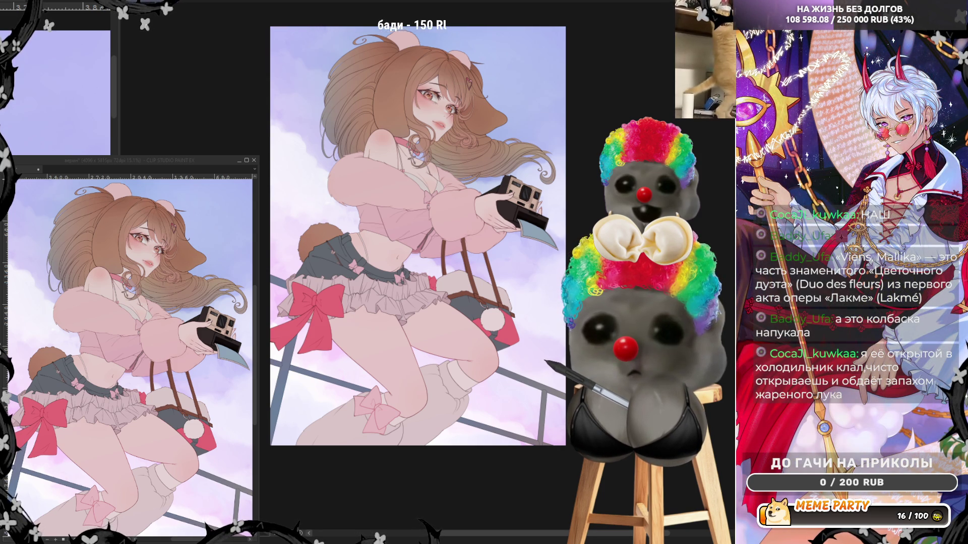
{"action": "scroll", "coordinate": [509, 298], "scroll_direction": "up", "scroll_amount": 1}
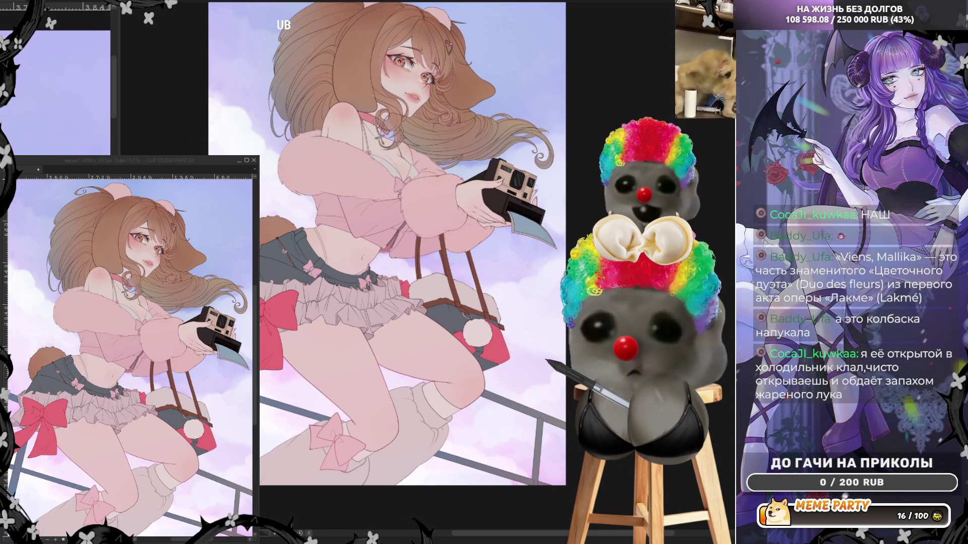
{"action": "scroll", "coordinate": [398, 262], "scroll_direction": "up", "scroll_amount": 2}
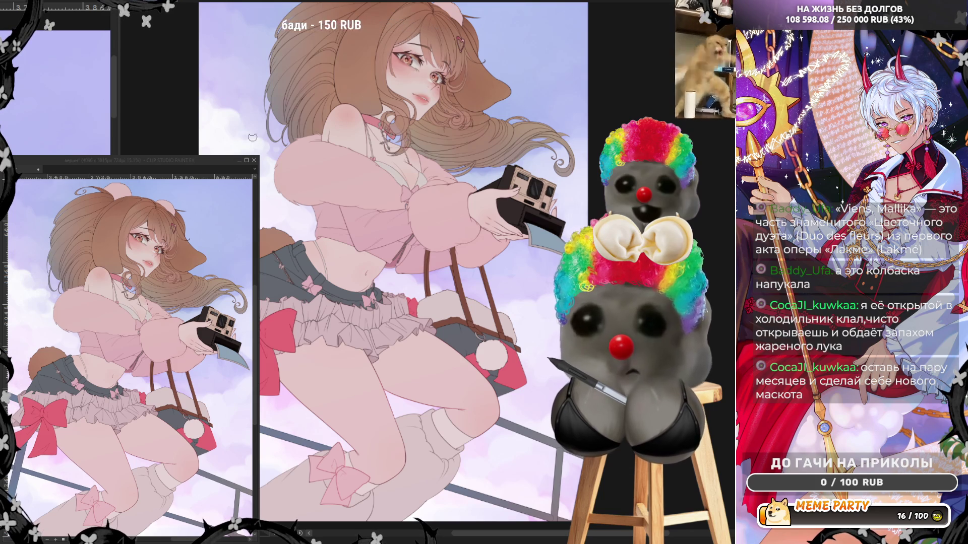
{"action": "key", "text": "h"}
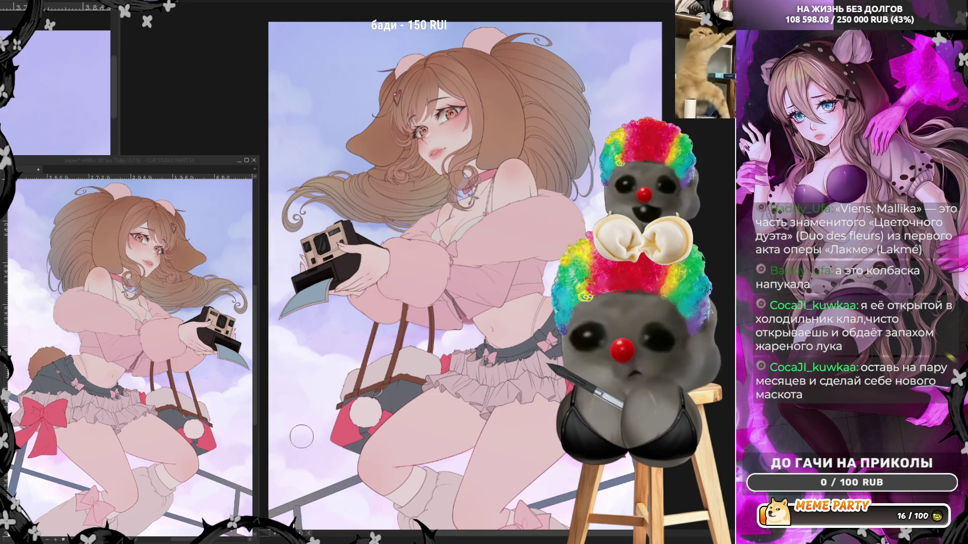
- Zoom the view out to review the illustration in its normal orientation
{"action": "scroll", "coordinate": [520, 281], "scroll_direction": "down", "scroll_amount": 2}
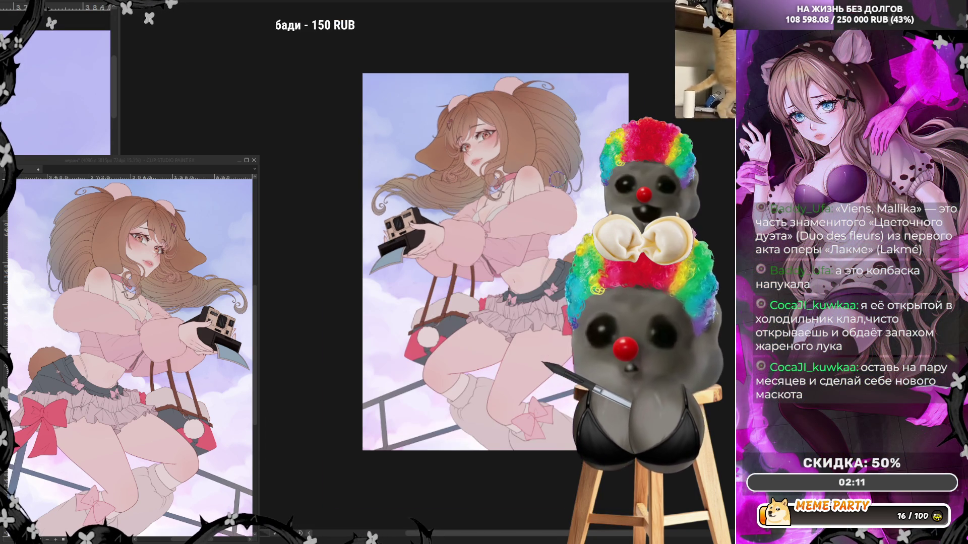
{"action": "scroll", "coordinate": [520, 281], "scroll_direction": "up", "scroll_amount": 3}
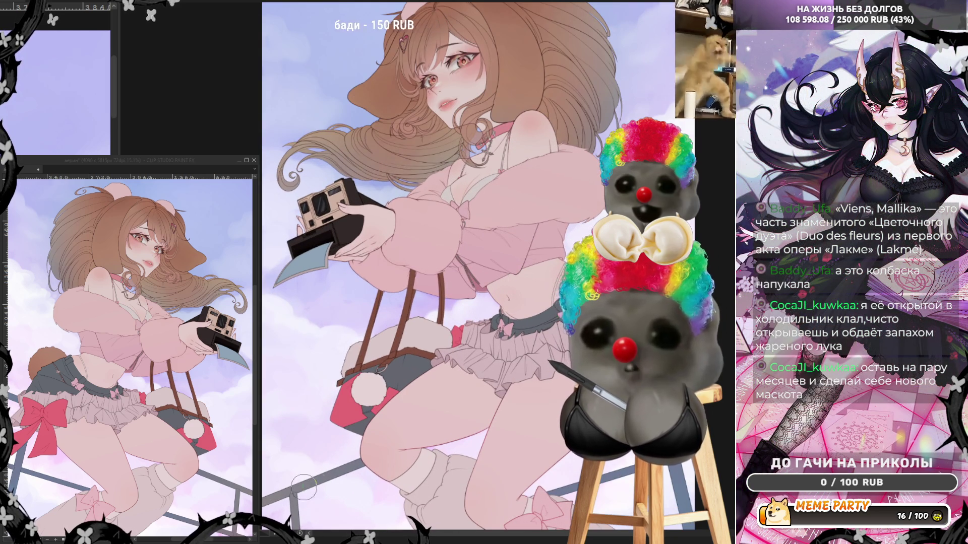
{"action": "scroll", "coordinate": [465, 380], "scroll_direction": "down", "scroll_amount": 5}
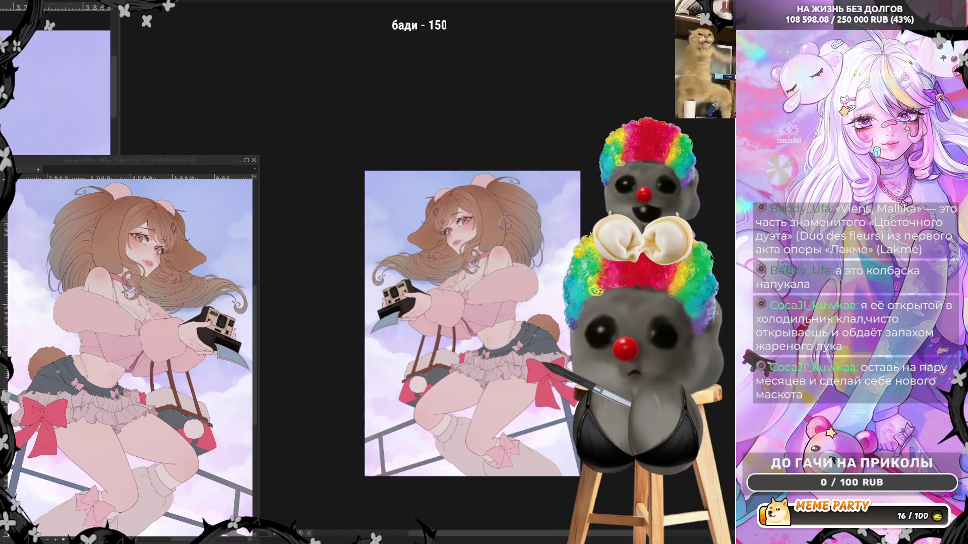
{"action": "scroll", "coordinate": [505, 222], "scroll_direction": "up", "scroll_amount": 2}
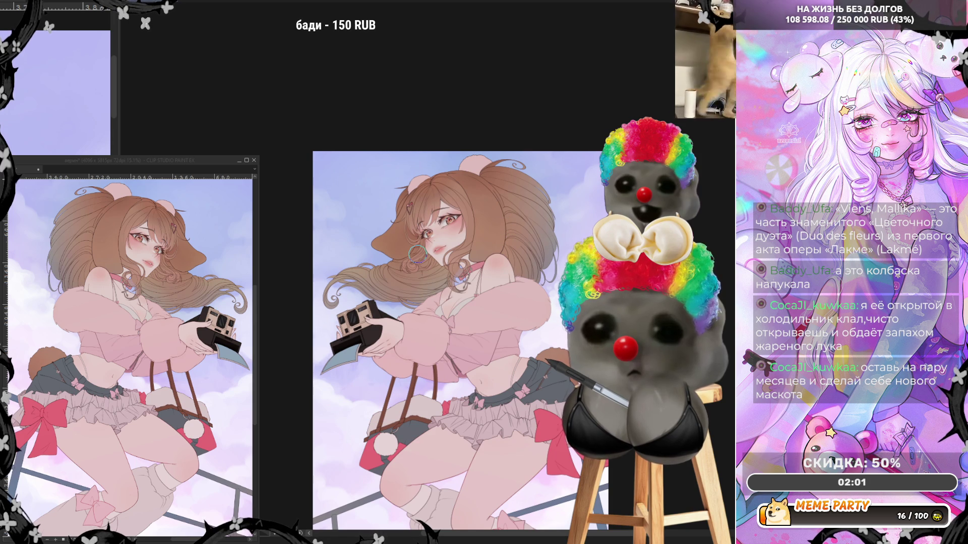
{"action": "scroll", "coordinate": [417, 326], "scroll_direction": "up", "scroll_amount": 1}
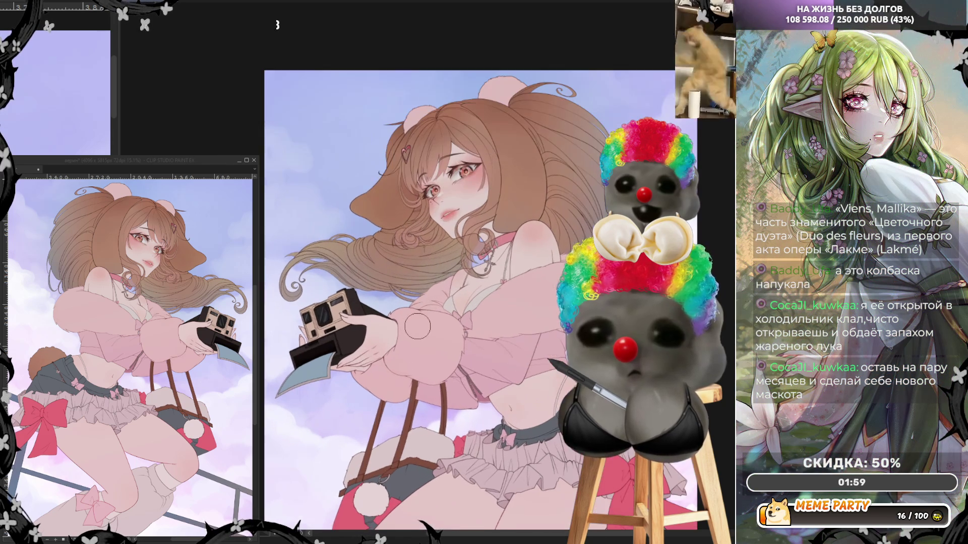
{"action": "scroll", "coordinate": [427, 419], "scroll_direction": "down", "scroll_amount": 2}
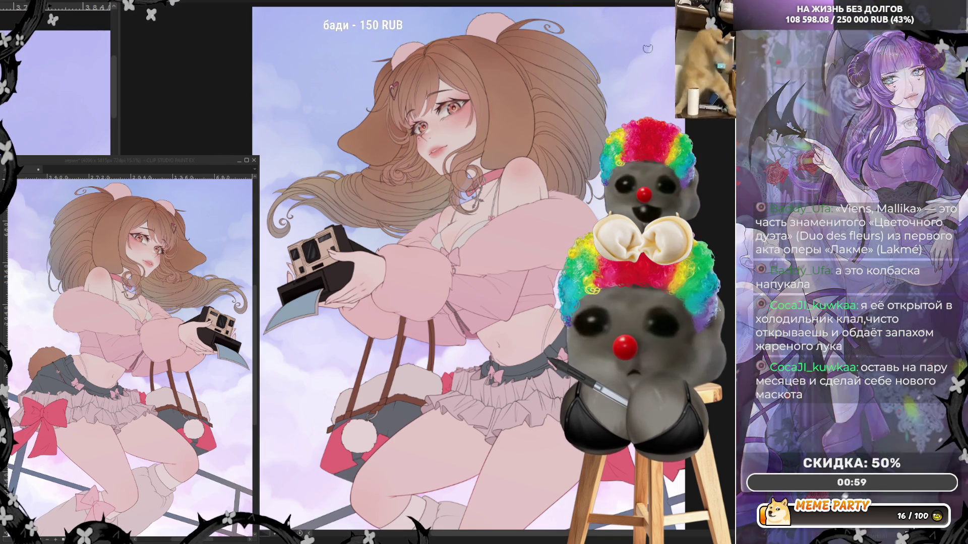
{"action": "scroll", "coordinate": [555, 121], "scroll_direction": "down", "scroll_amount": 2}
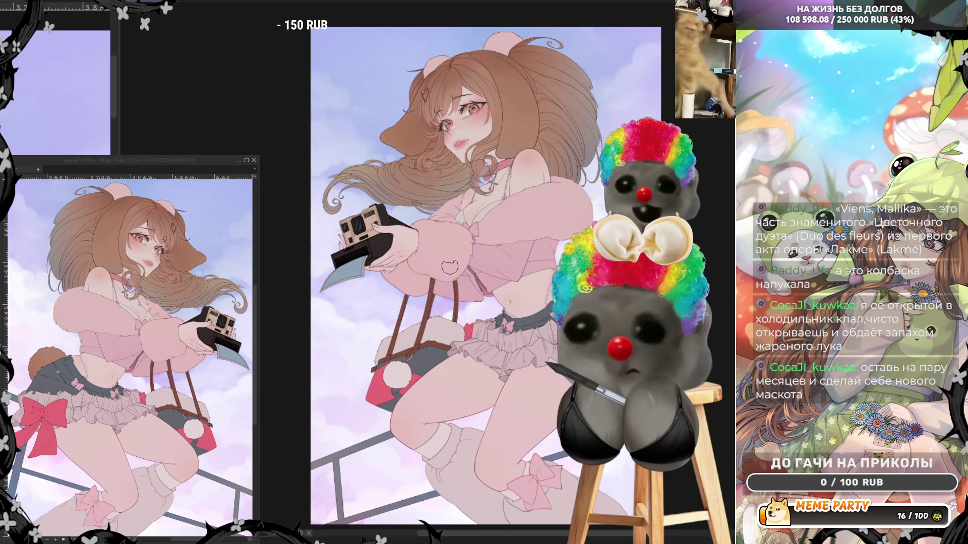
- Zoom in and out over the illustration and mirror the view horizontally to check the composition
{"action": "scroll", "coordinate": [450, 267], "scroll_direction": "up", "scroll_amount": 3}
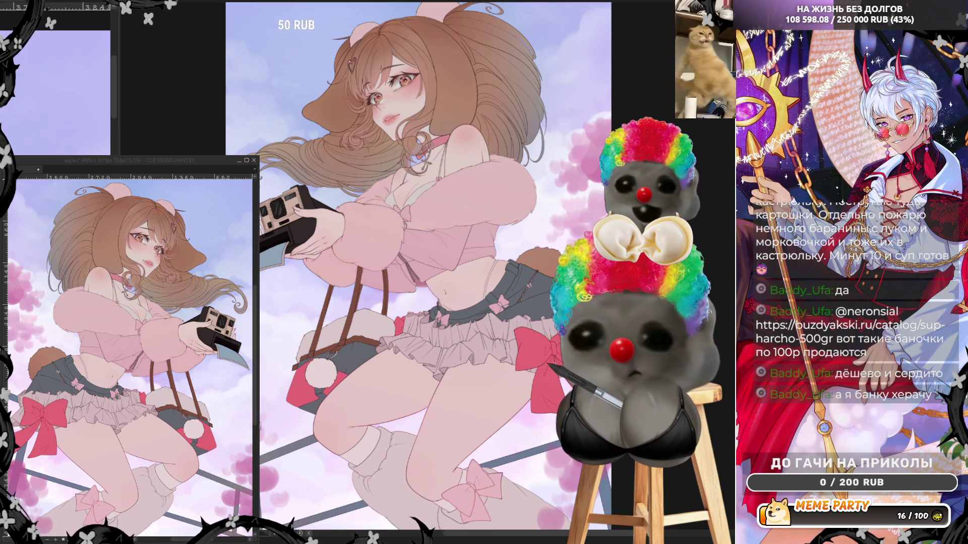
{"action": "scroll", "coordinate": [278, 408], "scroll_direction": "down", "scroll_amount": 3}
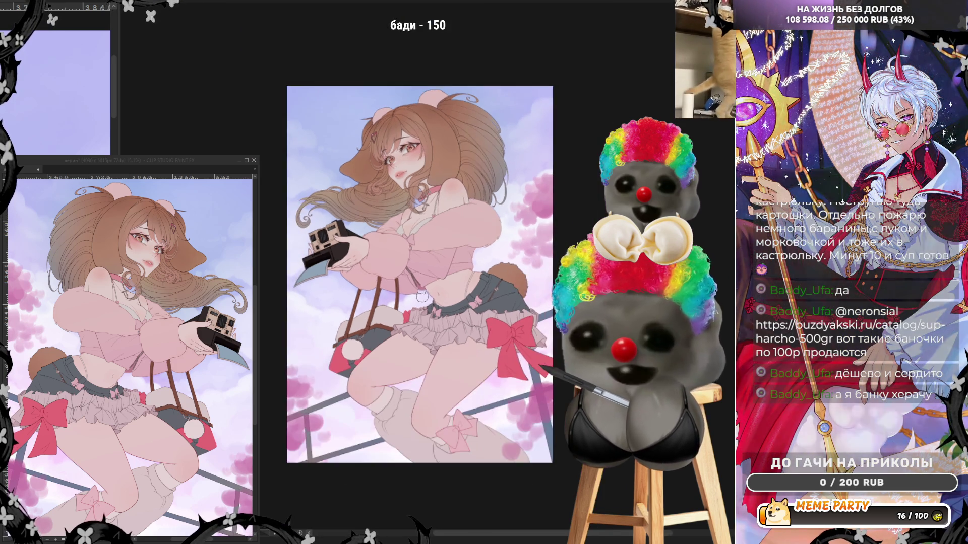
{"action": "scroll", "coordinate": [278, 409], "scroll_direction": "up", "scroll_amount": 1}
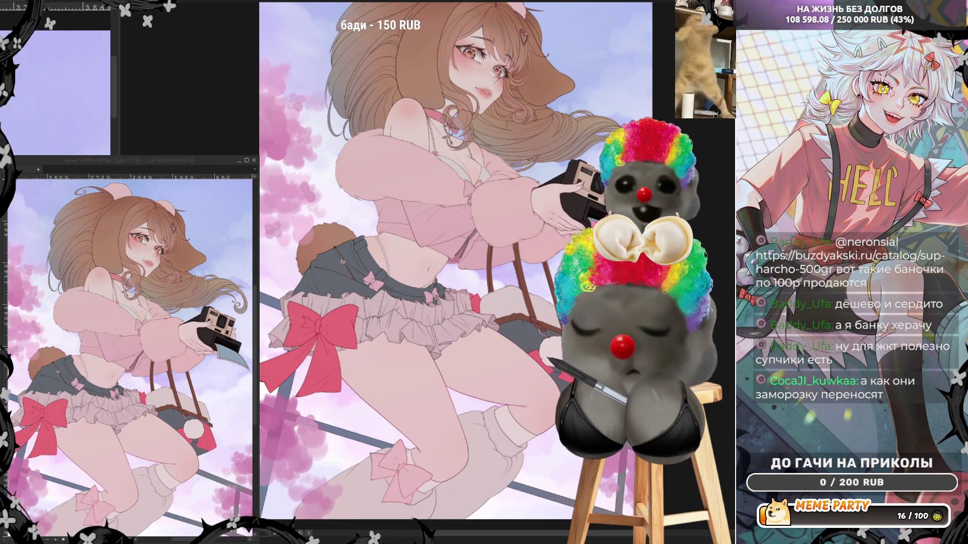
{"action": "key", "text": "h"}
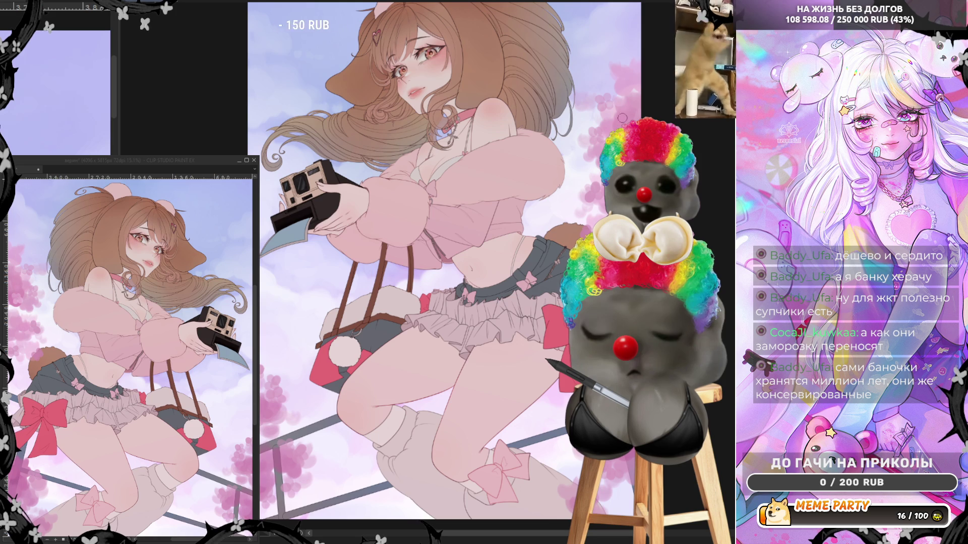
{"action": "scroll", "coordinate": [574, 82], "scroll_direction": "down", "scroll_amount": 2}
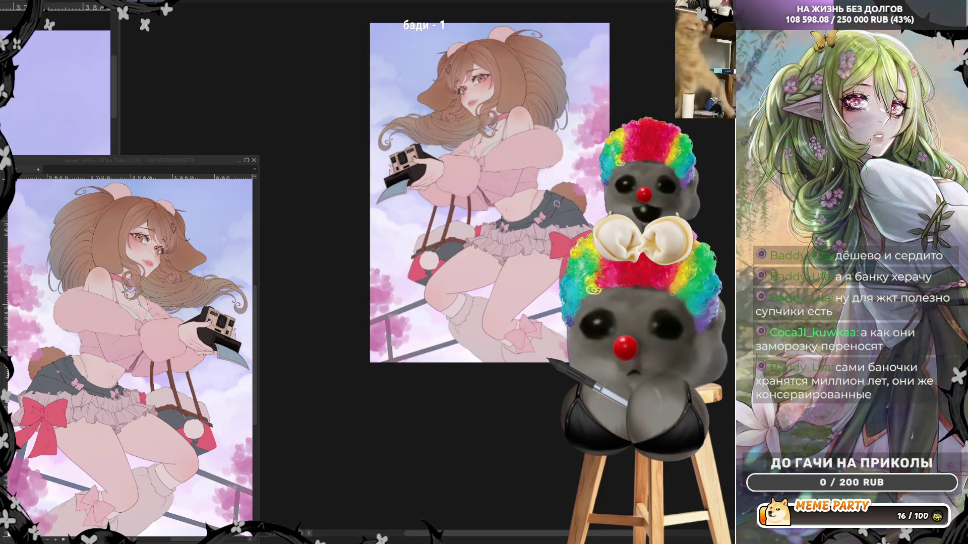
- Zoom in on the girl against the light-blue cloudy sky
{"action": "scroll", "coordinate": [602, 193], "scroll_direction": "up", "scroll_amount": 1}
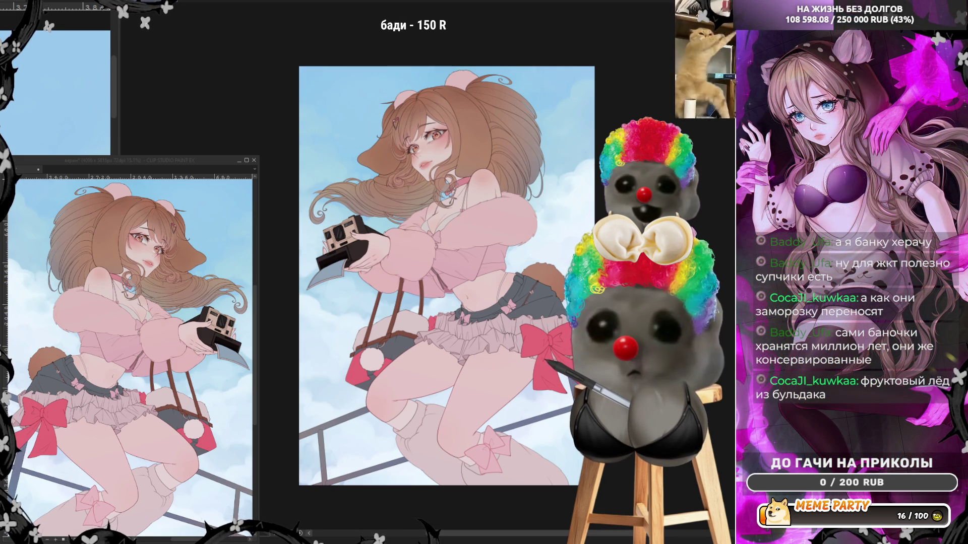
- Drag a diagonal yellow-to-cyan gradient across the artwork over the blue sky
{"action": "scroll", "coordinate": [489, 183], "scroll_direction": "up", "scroll_amount": 1}
{"action": "scroll", "coordinate": [489, 183], "scroll_direction": "up", "scroll_amount": 1}
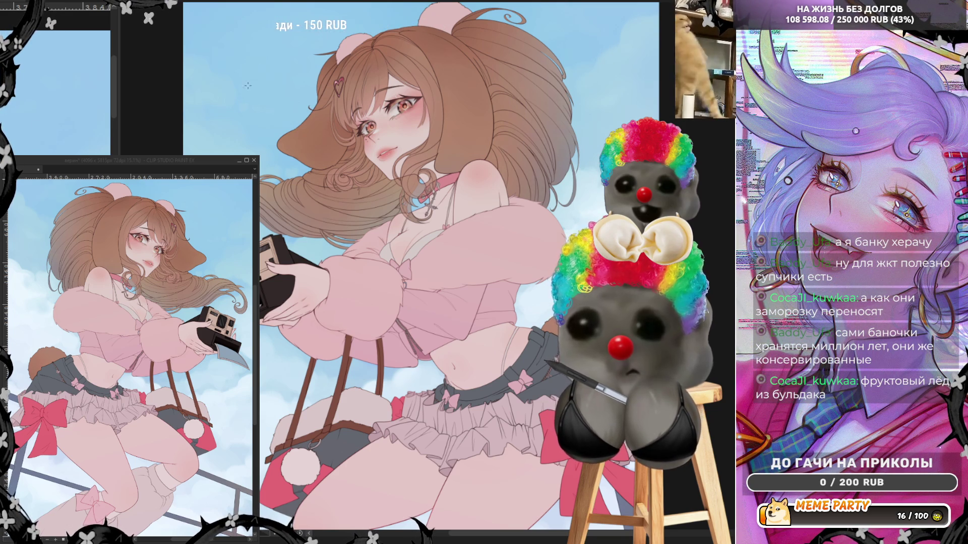
{"action": "scroll", "coordinate": [242, 94], "scroll_direction": "down", "scroll_amount": 3}
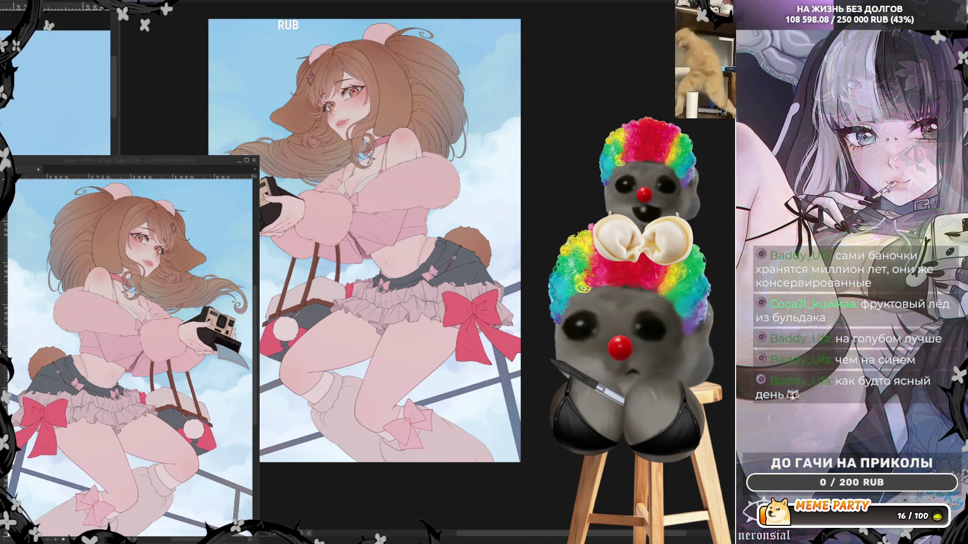
{"action": "mouse_move", "coordinate": [202, 116]}
{"action": "left_mouse_down"}
{"action": "mouse_move", "coordinate": [378, 307]}
{"action": "mouse_move", "coordinate": [439, 392]}
{"action": "left_mouse_up"}
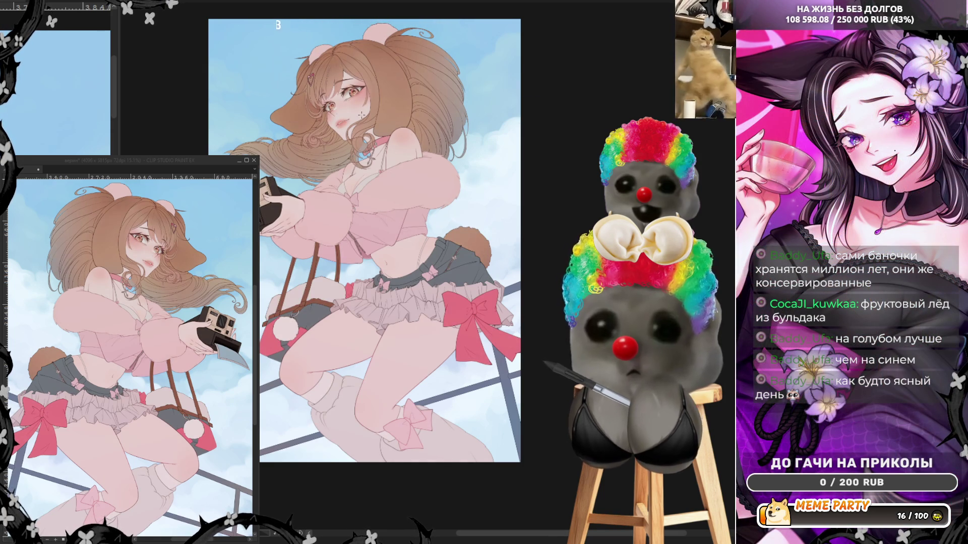
{"action": "scroll", "coordinate": [359, 113], "scroll_direction": "up", "scroll_amount": 3}
- Mirror the view, fit the page in the window and widen the canvas area
{"action": "key", "text": "h"}
{"action": "key", "text": "ctrl+0"}
{"action": "left_click_drag", "start_coordinate": [119, 69], "coordinate": [3, 68]}
{"action": "scroll", "coordinate": [337, 159], "scroll_direction": "down", "scroll_amount": 1}
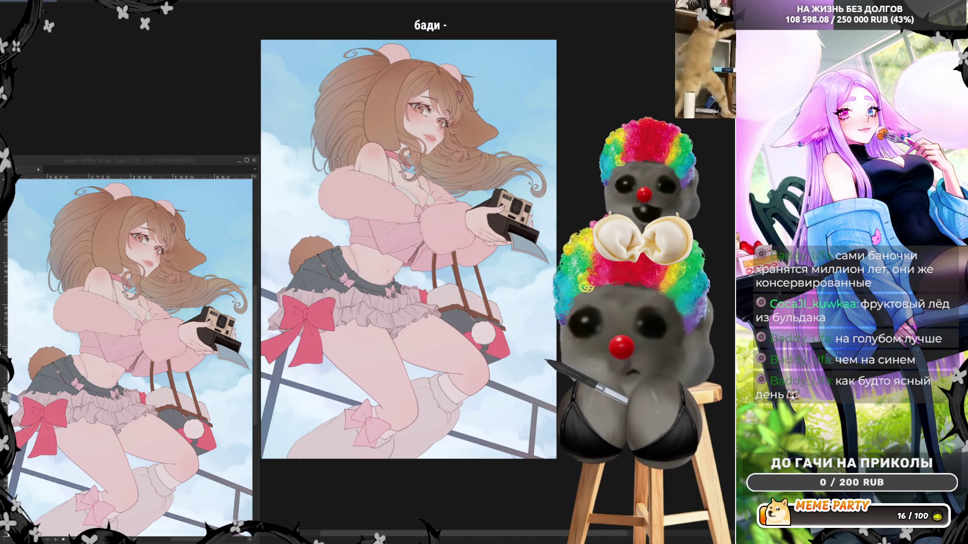
{"action": "scroll", "coordinate": [462, 121], "scroll_direction": "up", "scroll_amount": 3}
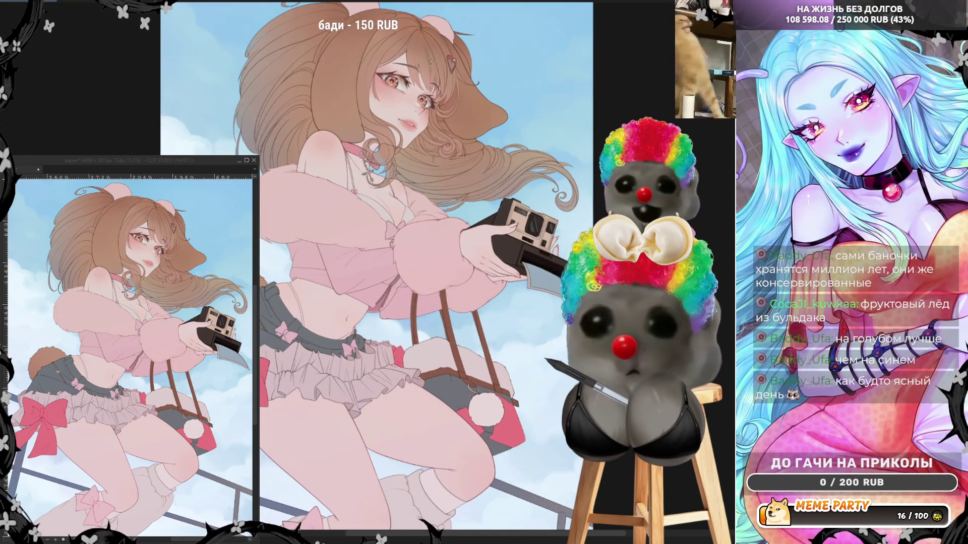
{"action": "scroll", "coordinate": [348, 272], "scroll_direction": "down", "scroll_amount": 2}
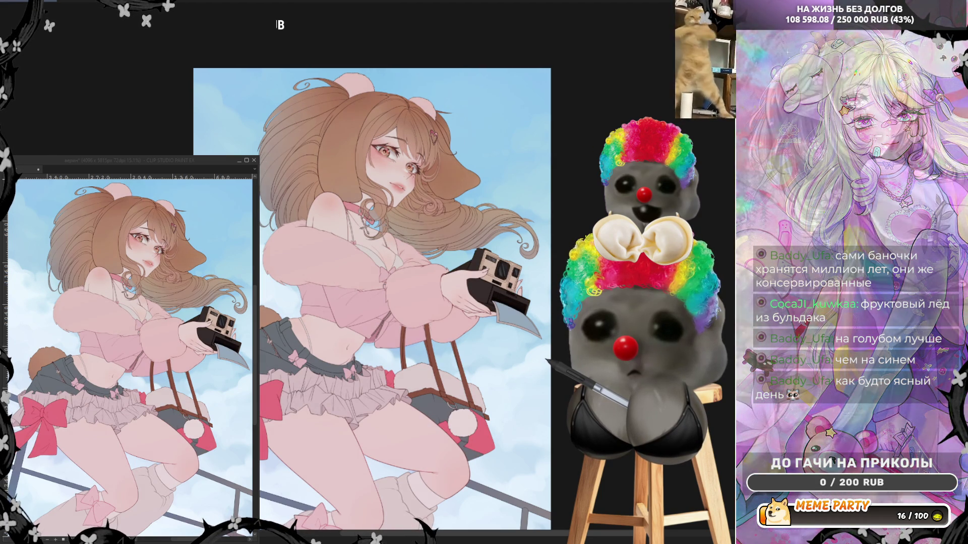
- Flip the view back so the girl faces left and zoom in on her face
{"action": "scroll", "coordinate": [468, 178], "scroll_direction": "down", "scroll_amount": 1}
{"action": "scroll", "coordinate": [469, 178], "scroll_direction": "up", "scroll_amount": 5}
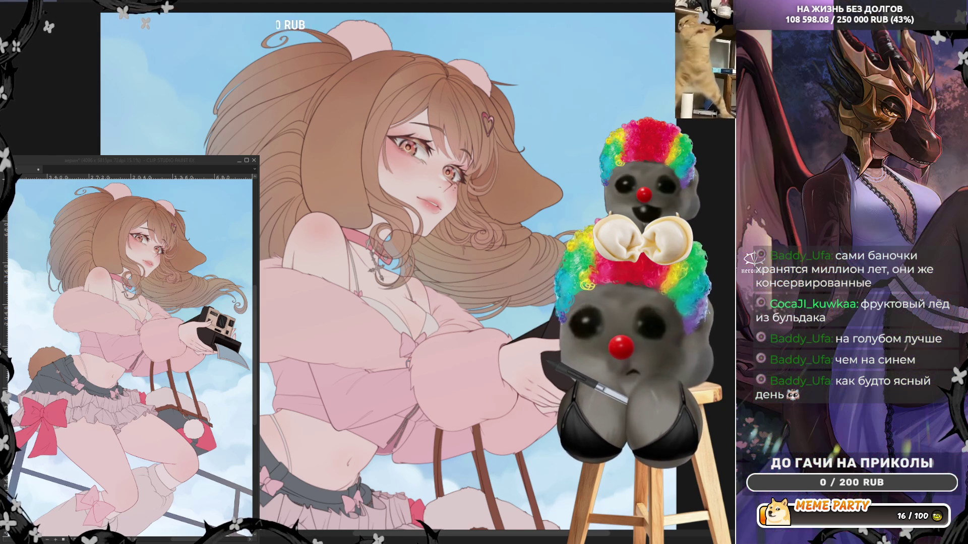
{"action": "key", "text": "h"}
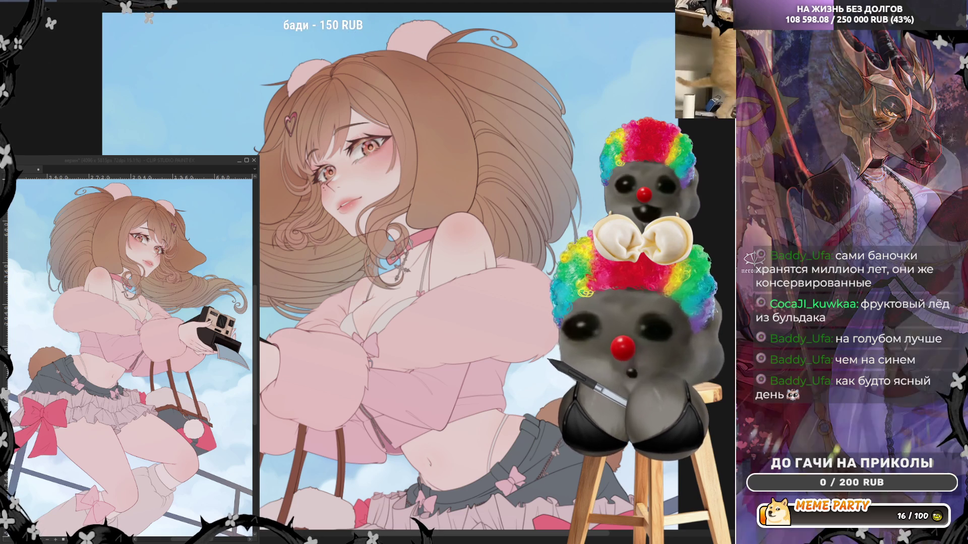
{"action": "scroll", "coordinate": [358, 238], "scroll_direction": "down", "scroll_amount": 1}
{"action": "scroll", "coordinate": [358, 238], "scroll_direction": "down", "scroll_amount": 1}
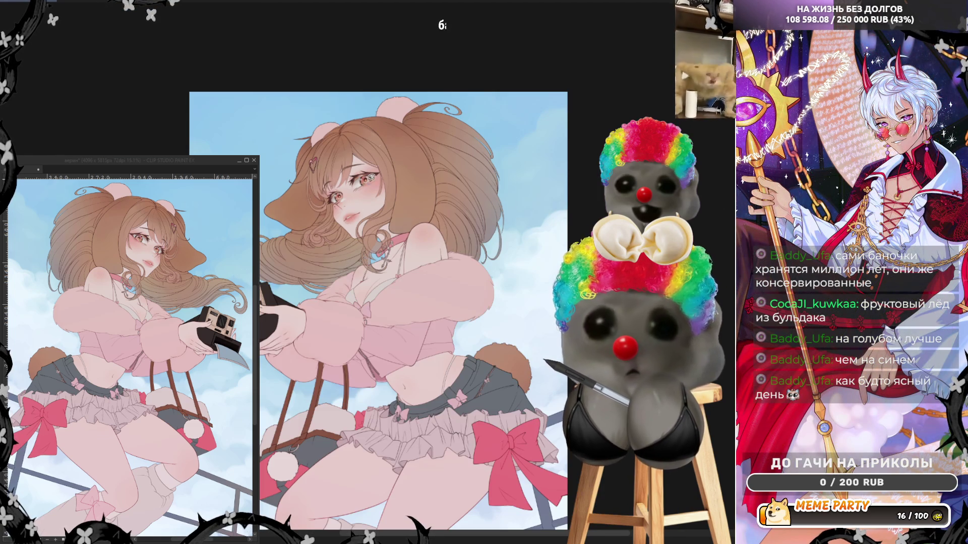
{"action": "scroll", "coordinate": [351, 218], "scroll_direction": "up", "scroll_amount": 4}
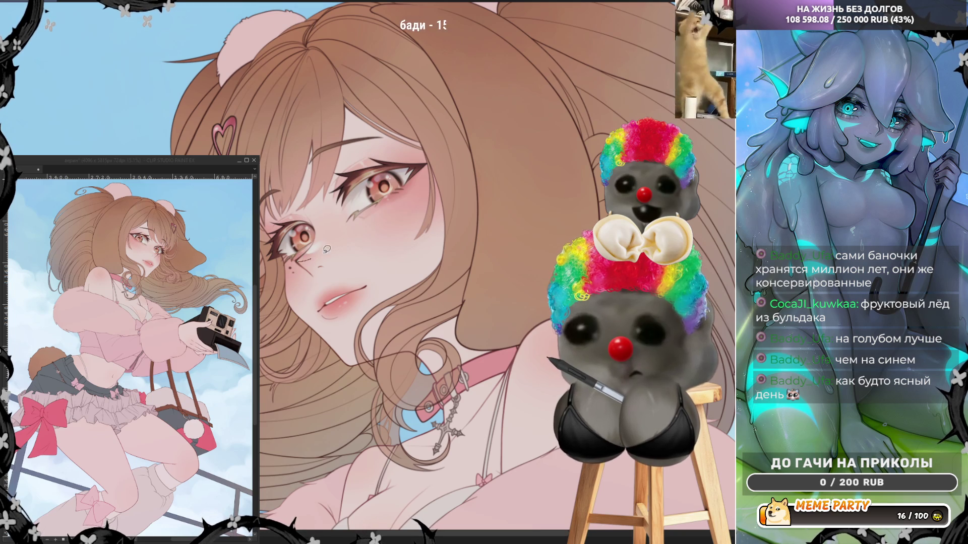
- Outline a glasses shape around the eye, paint a white glare across it and add a thin dark line
{"action": "mouse_move", "coordinate": [358, 204]}
{"action": "left_mouse_down"}
{"action": "mouse_move", "coordinate": [305, 206]}
{"action": "mouse_move", "coordinate": [311, 251]}
{"action": "left_mouse_up"}
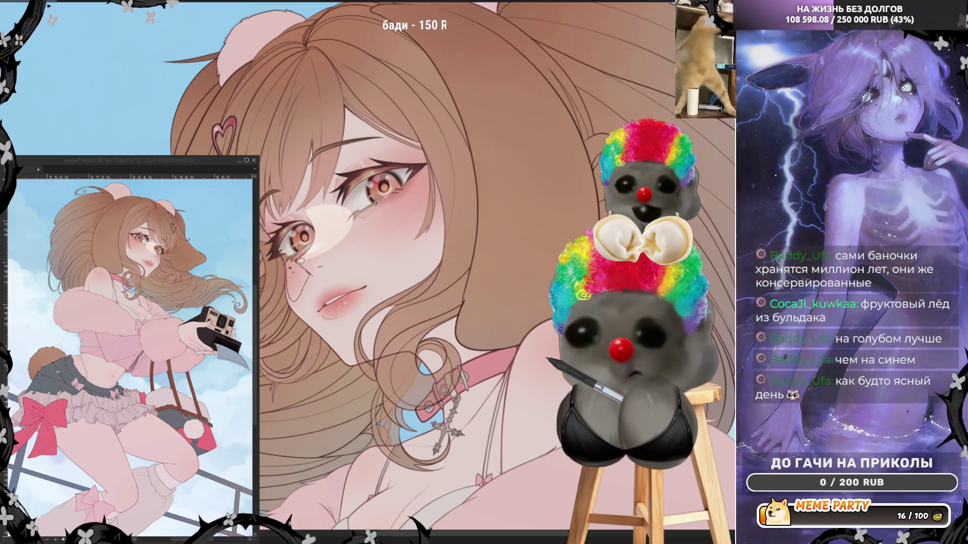
{"action": "left_click_drag", "start_coordinate": [335, 219], "coordinate": [302, 260]}
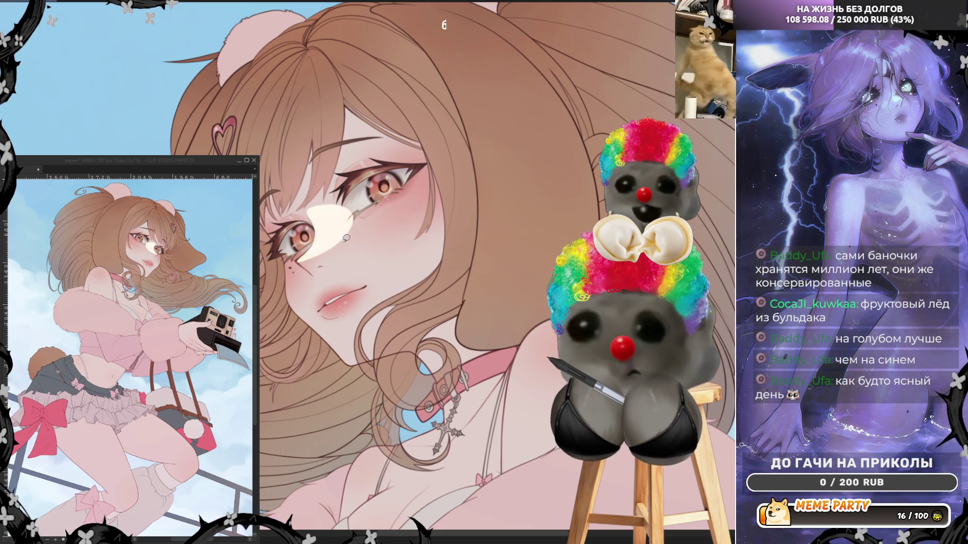
{"action": "mouse_move", "coordinate": [327, 250]}
{"action": "left_mouse_down"}
{"action": "mouse_move", "coordinate": [403, 204]}
{"action": "mouse_move", "coordinate": [430, 169]}
{"action": "mouse_move", "coordinate": [338, 166]}
{"action": "left_mouse_up"}
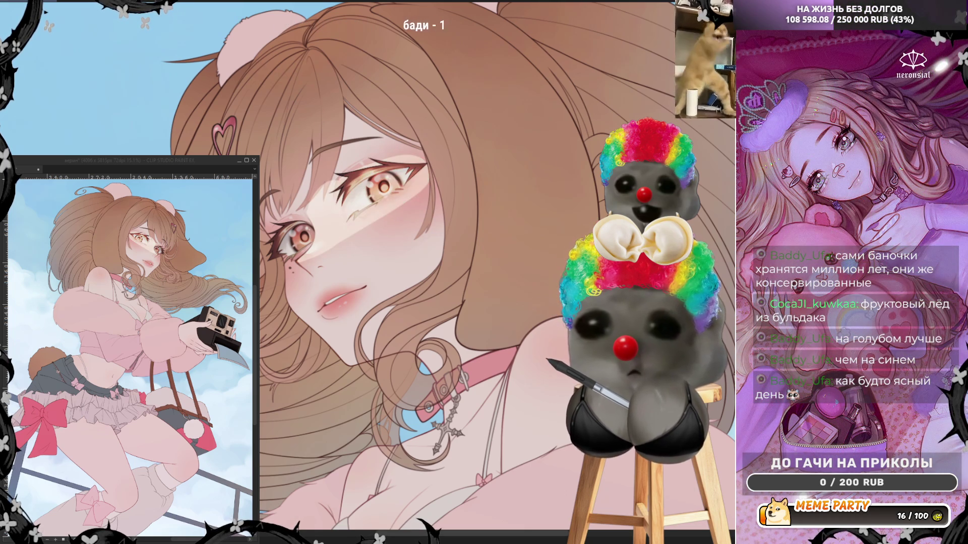
- Outline hair areas beside the eye and fill the upper hair with bright yellow light
{"action": "mouse_move", "coordinate": [302, 260]}
{"action": "left_mouse_down"}
{"action": "mouse_move", "coordinate": [313, 255]}
{"action": "mouse_move", "coordinate": [262, 265]}
{"action": "left_mouse_up"}
{"action": "left_click_drag", "start_coordinate": [179, 70], "coordinate": [312, 23]}
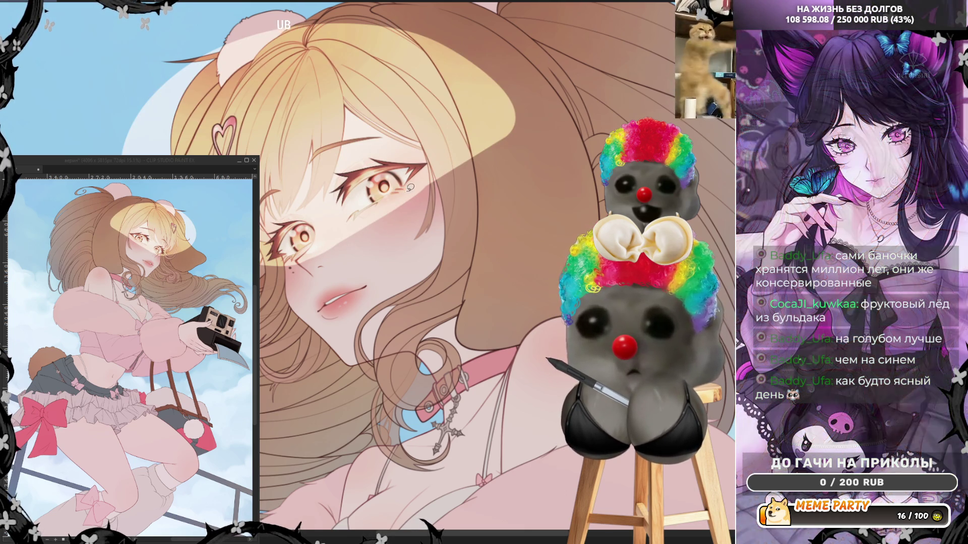
{"action": "mouse_move", "coordinate": [319, 251]}
{"action": "left_mouse_down"}
{"action": "mouse_move", "coordinate": [408, 207]}
{"action": "mouse_move", "coordinate": [574, 85]}
{"action": "mouse_move", "coordinate": [271, 14]}
{"action": "mouse_move", "coordinate": [282, 15]}
{"action": "left_mouse_up"}
{"action": "scroll", "coordinate": [434, 272], "scroll_direction": "down", "scroll_amount": 4}
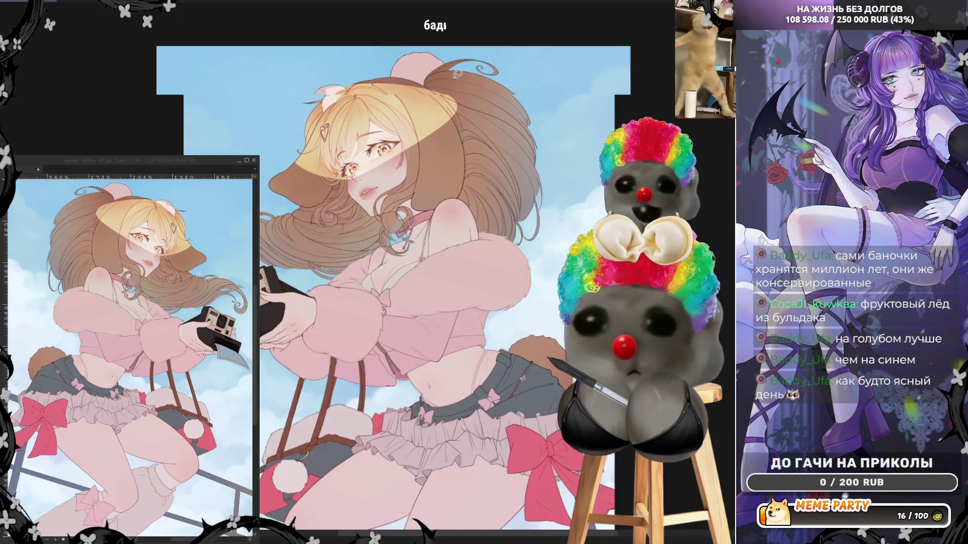
{"action": "scroll", "coordinate": [428, 292], "scroll_direction": "up", "scroll_amount": 3}
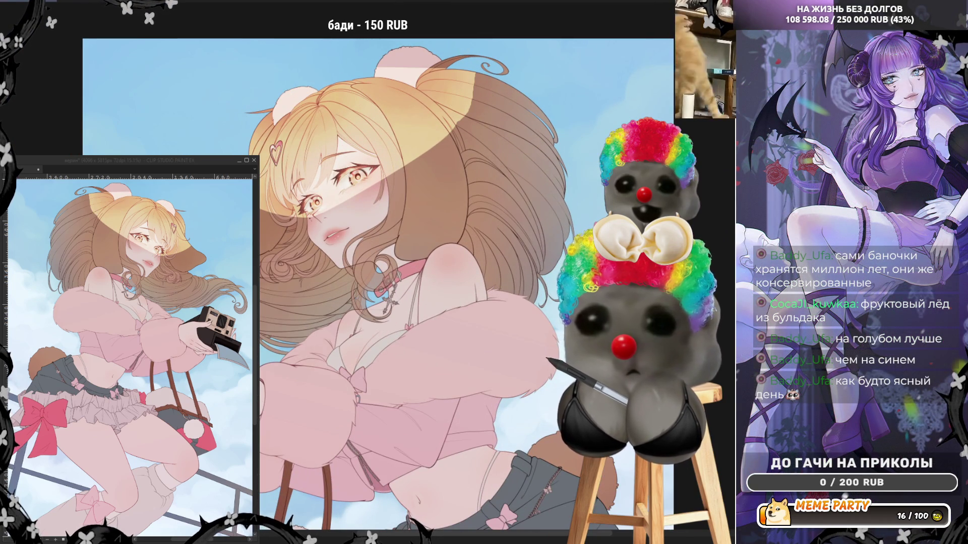
{"action": "scroll", "coordinate": [284, 97], "scroll_direction": "up", "scroll_amount": 3}
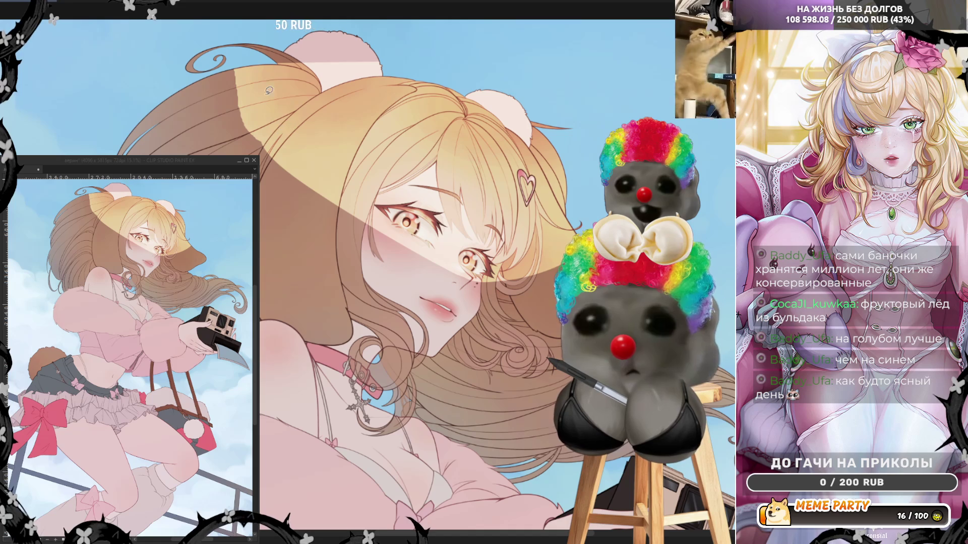
- Brighten more hair areas, lighten the shadow band across the face and mirror the view
{"action": "mouse_move", "coordinate": [251, 135]}
{"action": "left_mouse_down"}
{"action": "mouse_move", "coordinate": [227, 50]}
{"action": "mouse_move", "coordinate": [143, 66]}
{"action": "left_mouse_up"}
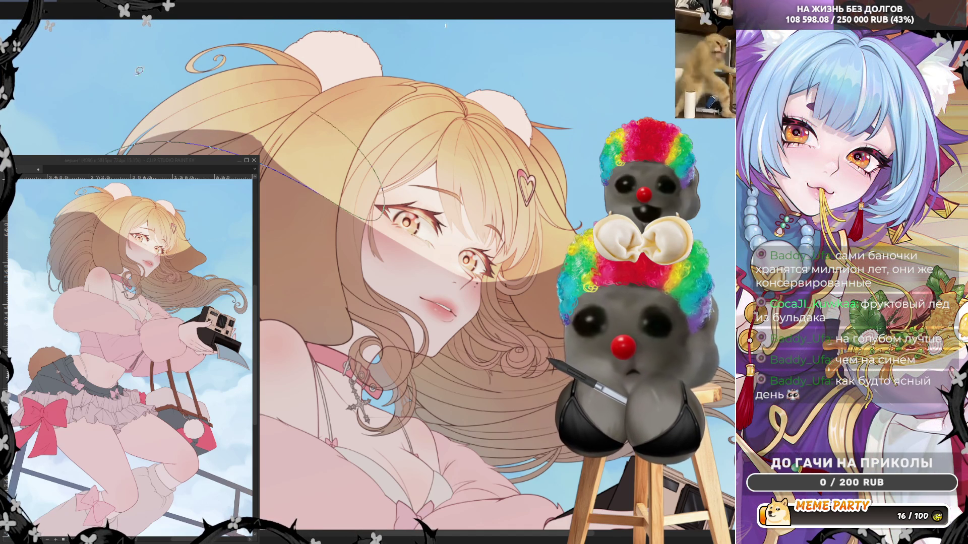
{"action": "left_click_drag", "start_coordinate": [158, 62], "coordinate": [155, 117]}
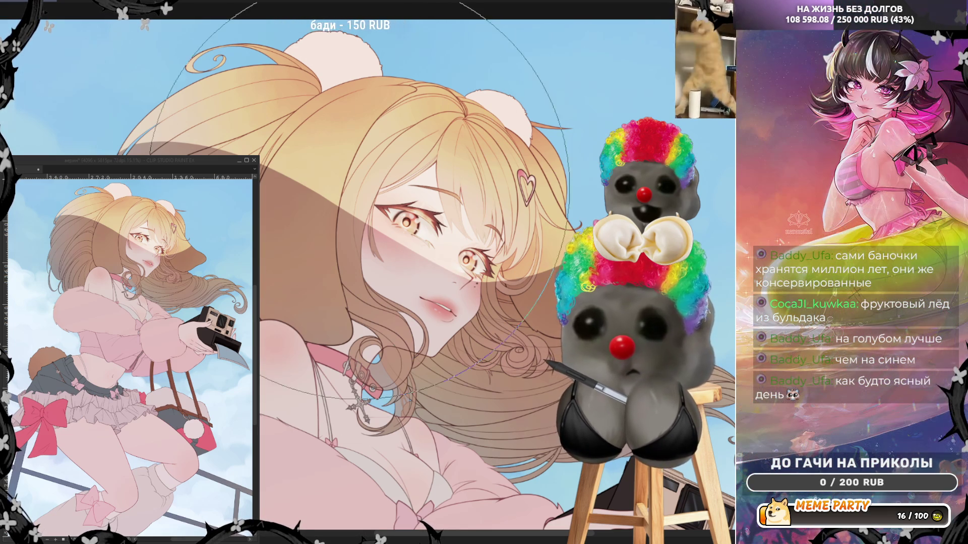
{"action": "mouse_move", "coordinate": [308, 128]}
{"action": "left_mouse_down"}
{"action": "mouse_move", "coordinate": [418, 129]}
{"action": "mouse_move", "coordinate": [410, 131]}
{"action": "mouse_move", "coordinate": [555, 195]}
{"action": "left_mouse_up"}
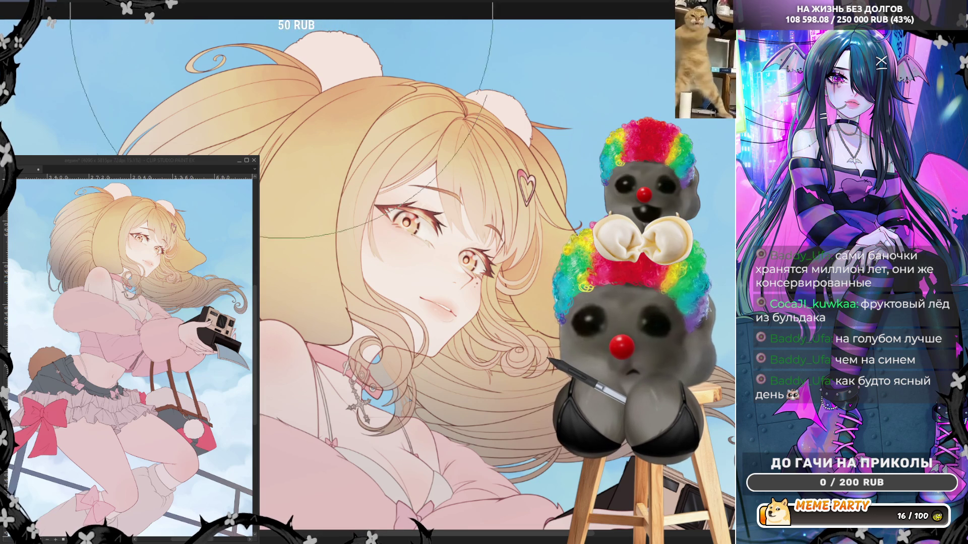
{"action": "key", "text": "h"}
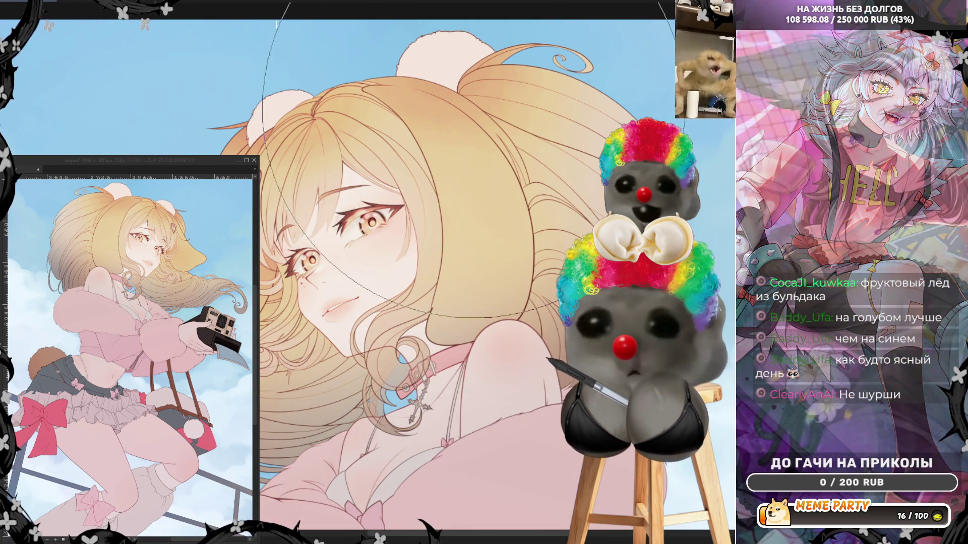
{"action": "scroll", "coordinate": [469, 116], "scroll_direction": "down", "scroll_amount": 3}
{"action": "scroll", "coordinate": [545, 96], "scroll_direction": "up", "scroll_amount": 3}
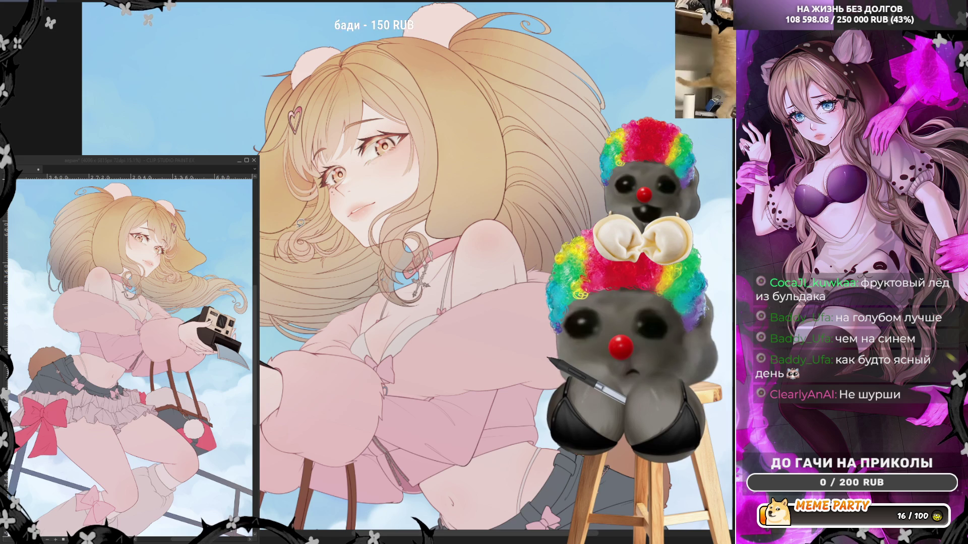
{"action": "scroll", "coordinate": [262, 129], "scroll_direction": "up", "scroll_amount": 5}
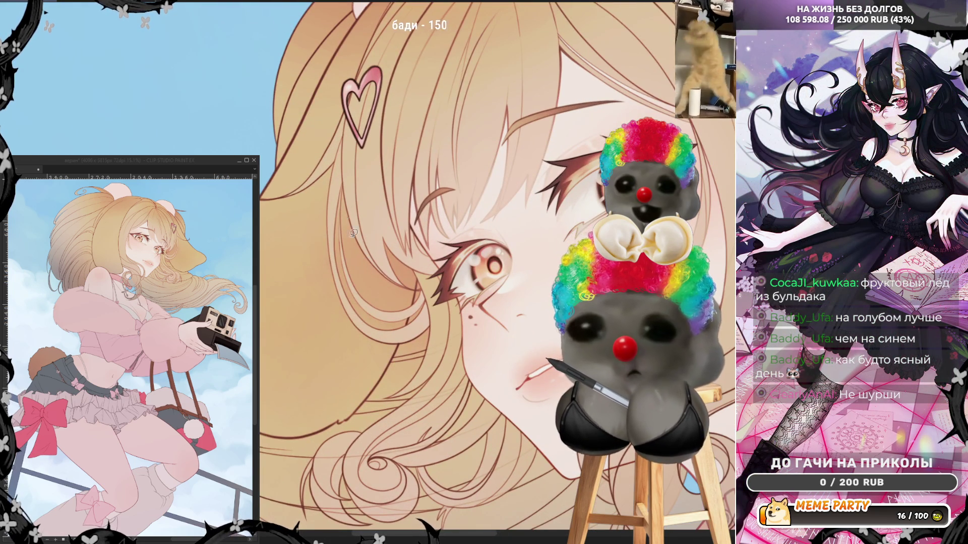
- Shade darker hair strands beside the eye, then undo the last outline stroke
{"action": "mouse_move", "coordinate": [342, 201]}
{"action": "left_mouse_down"}
{"action": "mouse_move", "coordinate": [391, 304]}
{"action": "mouse_move", "coordinate": [352, 215]}
{"action": "left_mouse_up"}
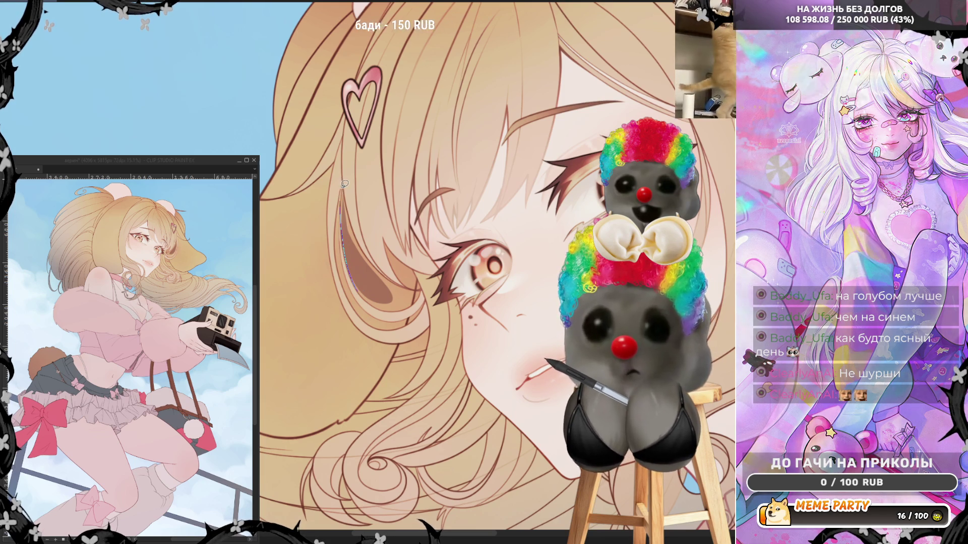
{"action": "left_click_drag", "start_coordinate": [345, 229], "coordinate": [359, 248]}
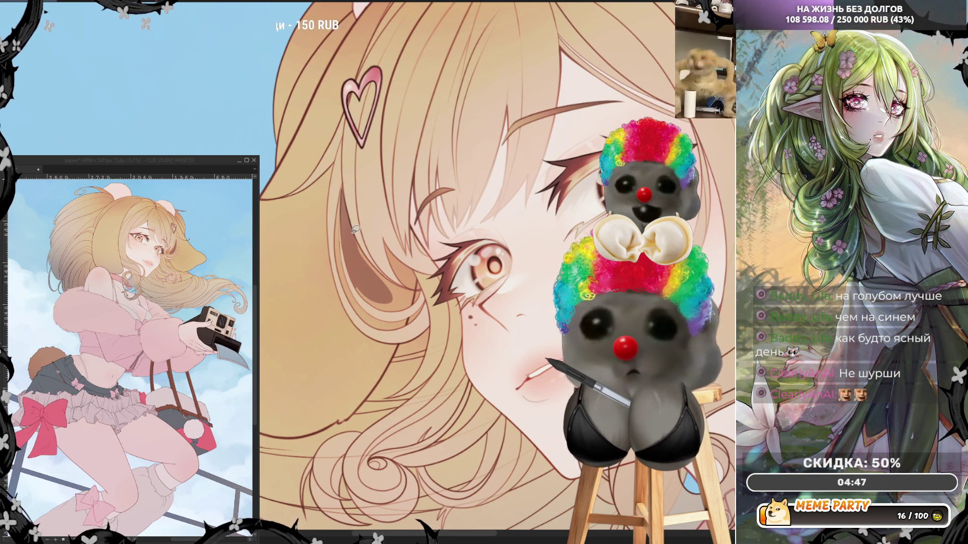
{"action": "mouse_move", "coordinate": [372, 299]}
{"action": "left_mouse_down"}
{"action": "mouse_move", "coordinate": [364, 291]}
{"action": "mouse_move", "coordinate": [398, 308]}
{"action": "left_mouse_up"}
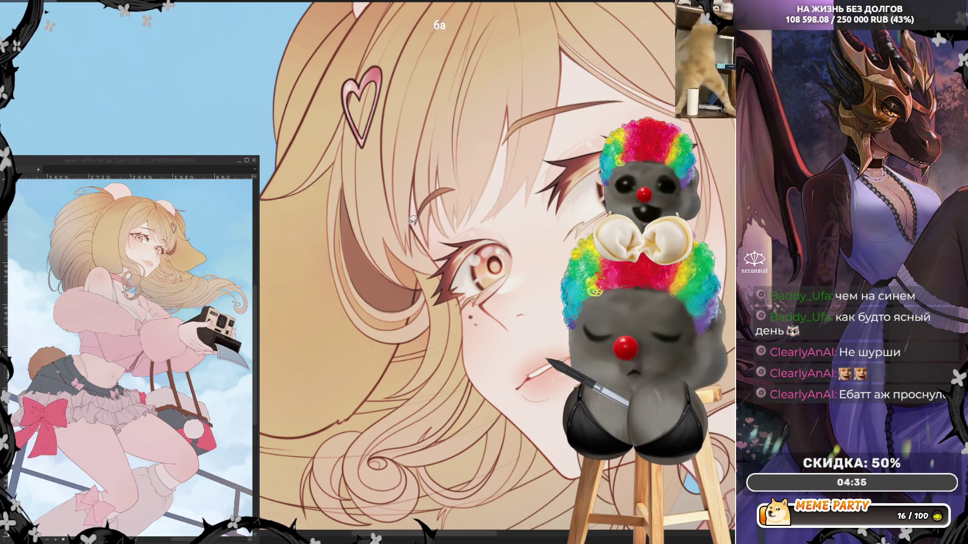
{"action": "left_click_drag", "start_coordinate": [413, 222], "coordinate": [446, 268]}
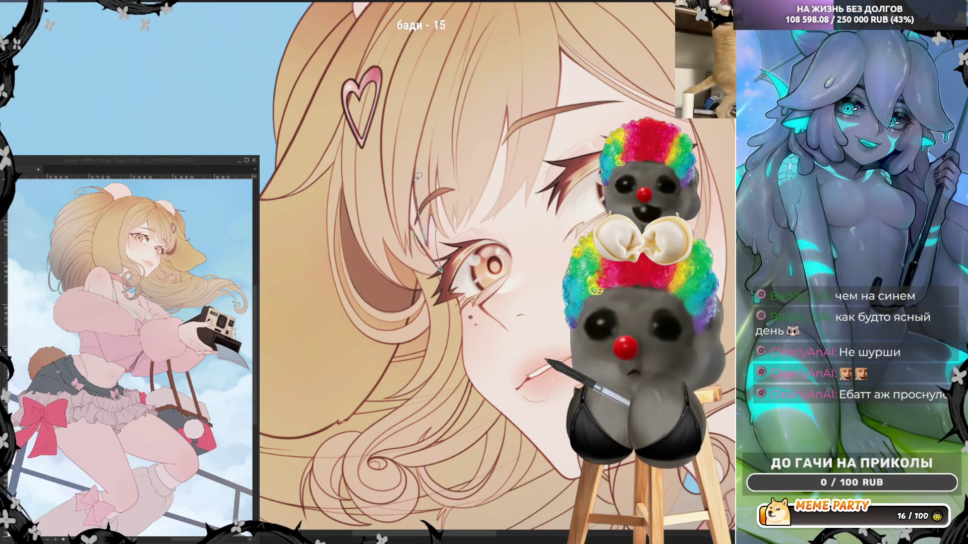
{"action": "key", "text": "ctrl+z"}
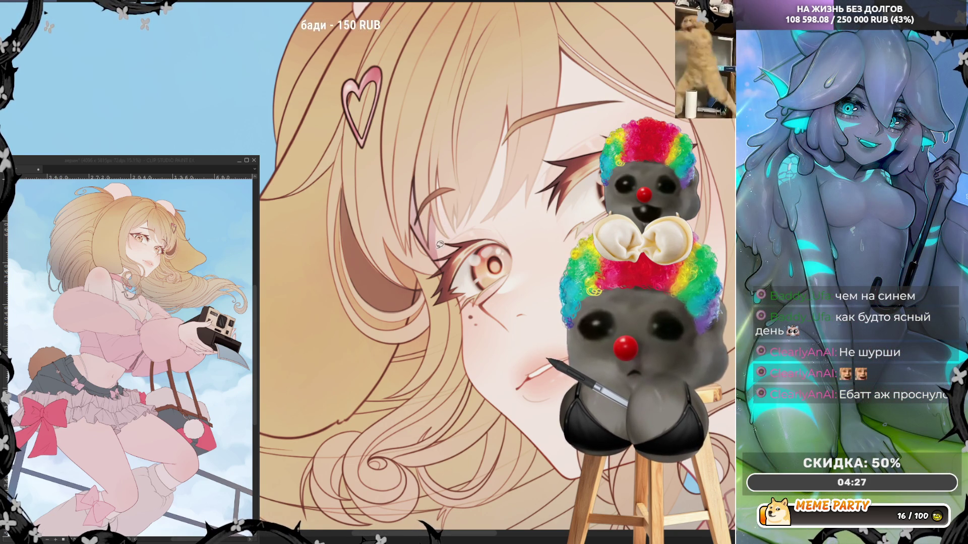
- Try thin hair lines near the eye, undo the trial strokes, and mirror the view horizontally
{"action": "left_click_drag", "start_coordinate": [440, 270], "coordinate": [439, 225]}
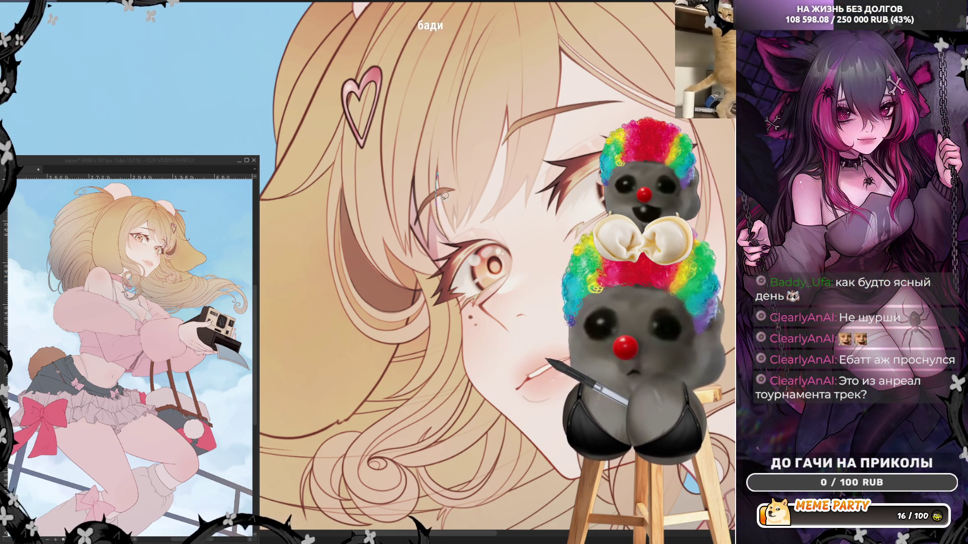
{"action": "left_click_drag", "start_coordinate": [443, 192], "coordinate": [448, 218]}
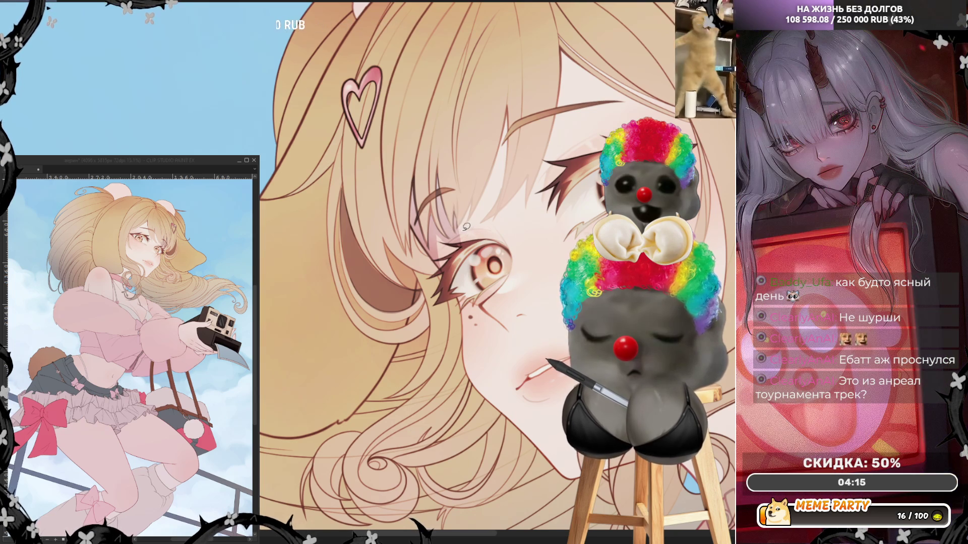
{"action": "left_click_drag", "start_coordinate": [459, 236], "coordinate": [459, 211]}
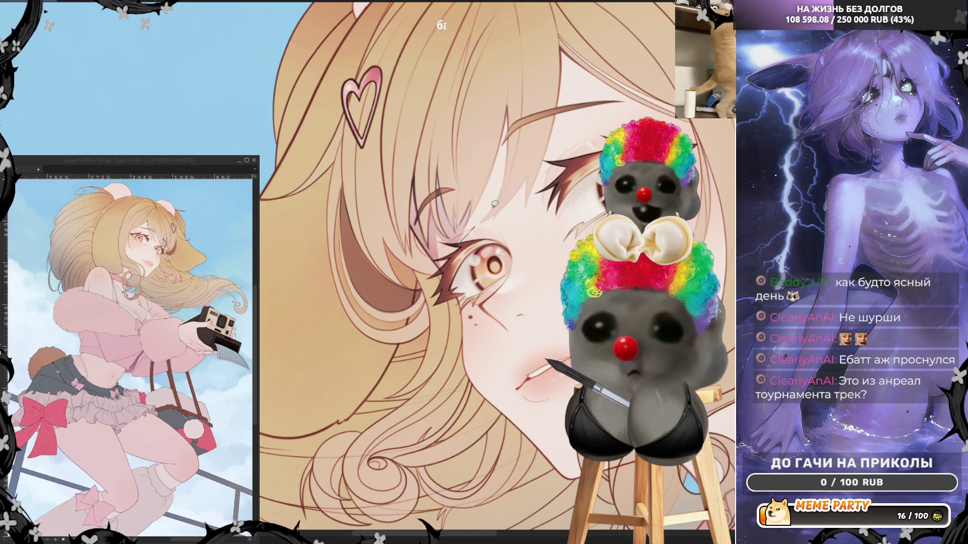
{"action": "left_click_drag", "start_coordinate": [496, 199], "coordinate": [507, 163]}
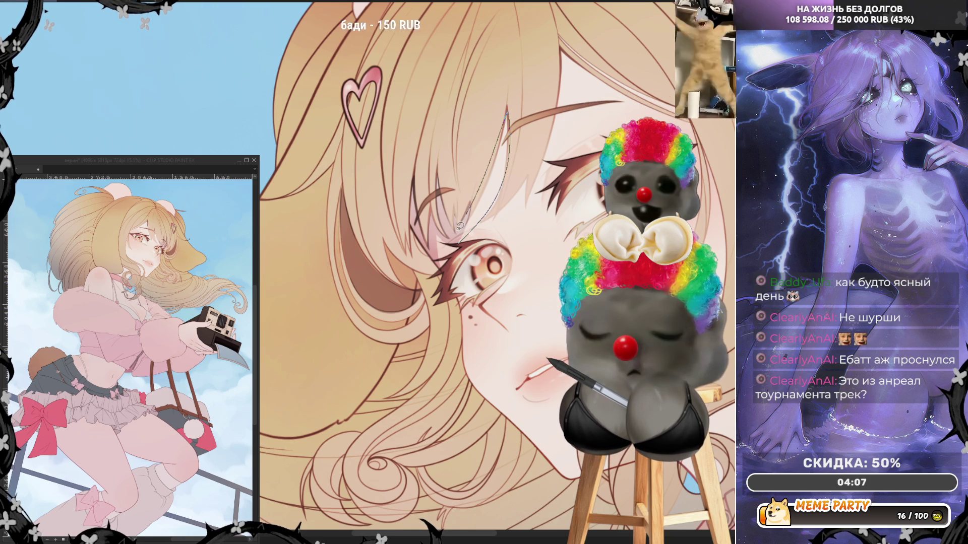
{"action": "key", "text": "ctrl+z"}
{"action": "left_click_drag", "start_coordinate": [462, 223], "coordinate": [500, 133]}
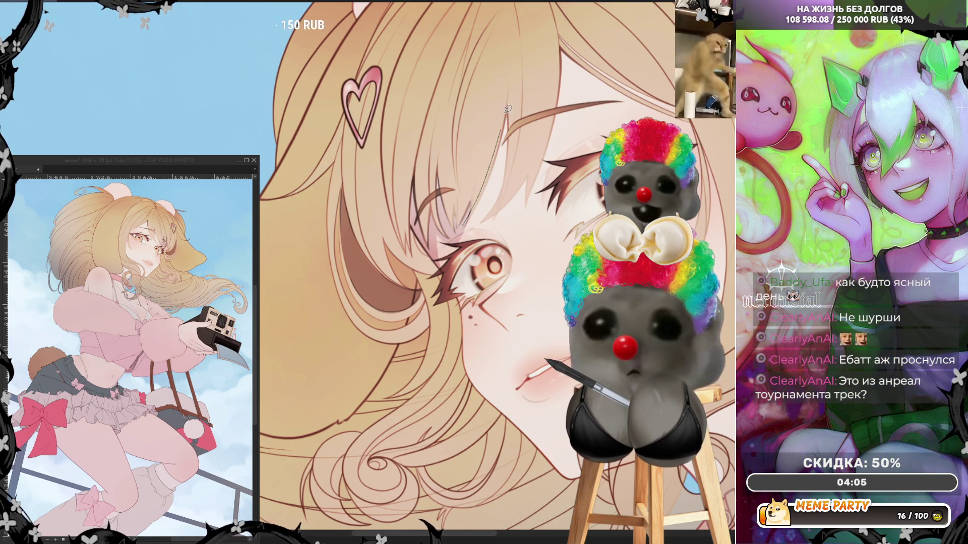
{"action": "key", "text": "ctrl+z"}
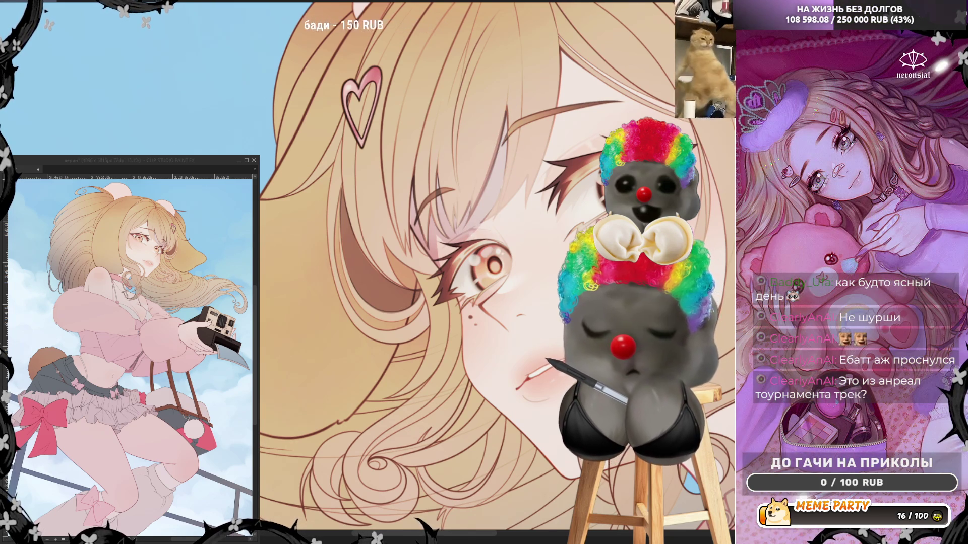
{"action": "key", "text": "h"}
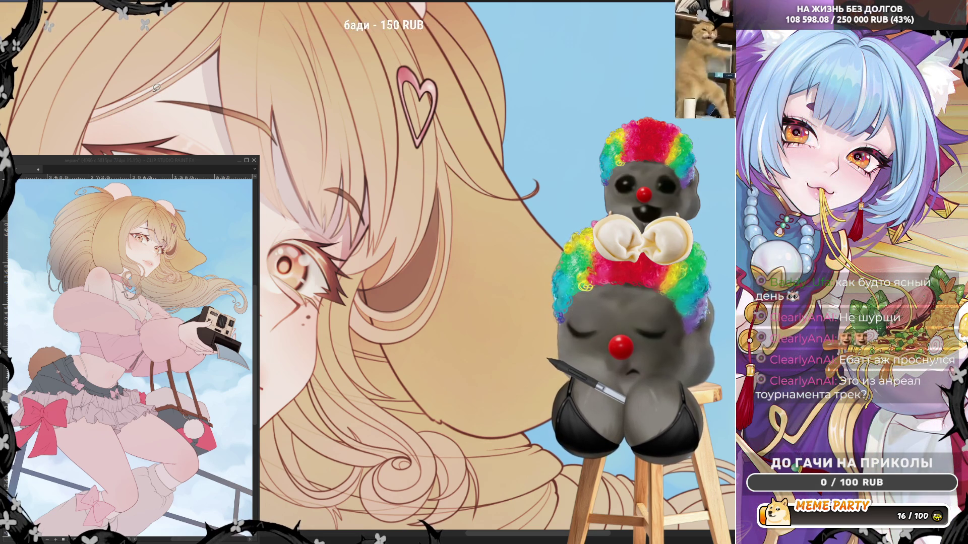
- Test a thin upper eyelid line, then undo the redrawn stroke
{"action": "left_click_drag", "start_coordinate": [141, 106], "coordinate": [214, 61]}
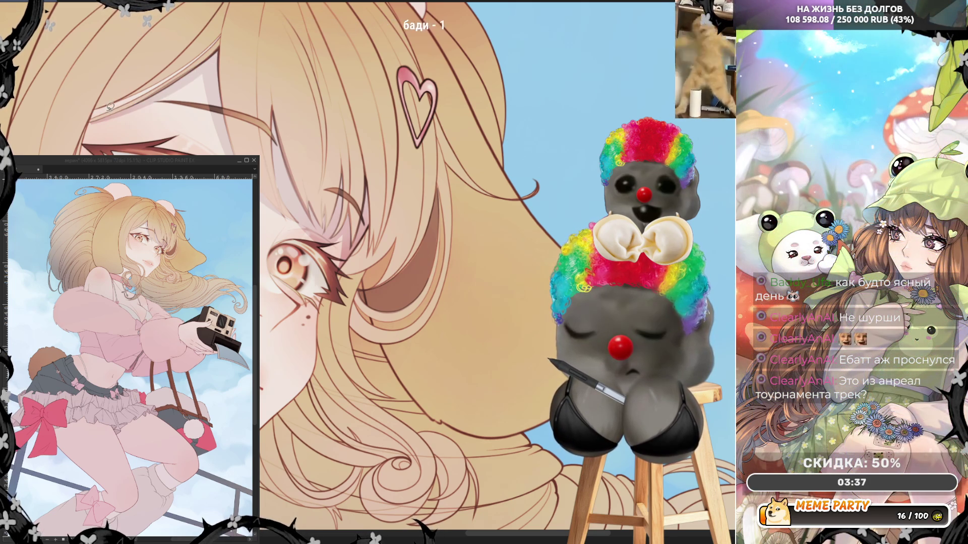
{"action": "mouse_move", "coordinate": [91, 123]}
{"action": "left_mouse_down"}
{"action": "mouse_move", "coordinate": [184, 87]}
{"action": "mouse_move", "coordinate": [203, 63]}
{"action": "left_mouse_up"}
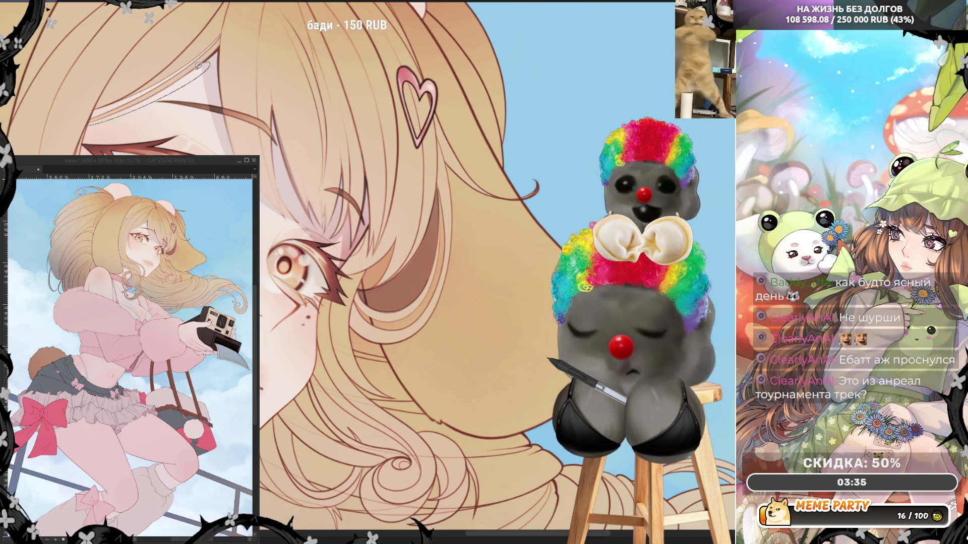
{"action": "key", "text": "ctrl+z"}
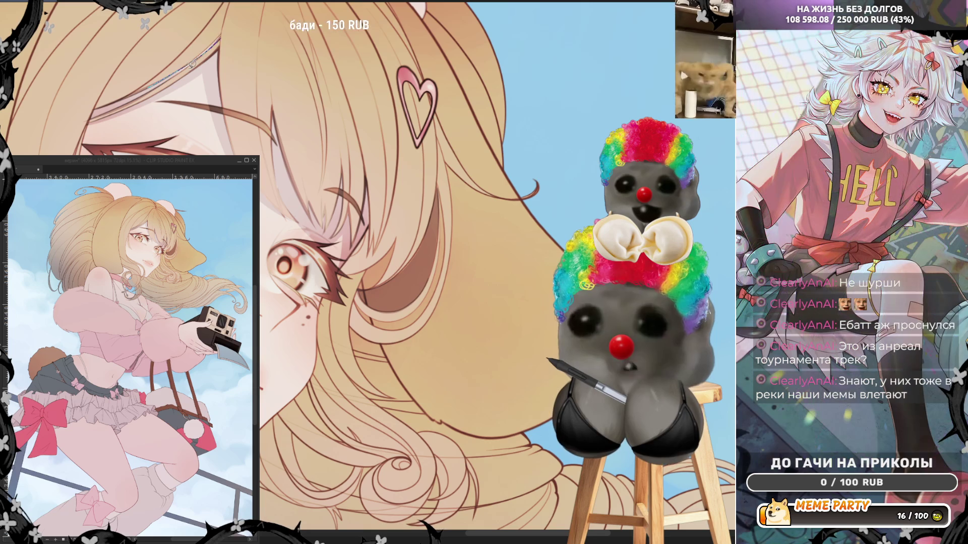
- Remove the stray bluish hair strands and faint eye stroke, then unflip the canvas view
{"action": "key", "text": "ctrl+z"}
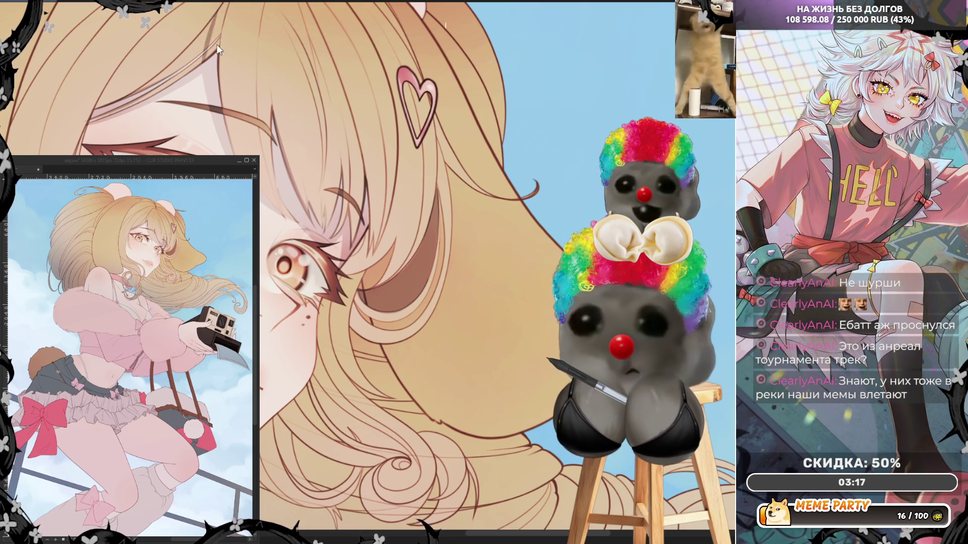
{"action": "key", "text": "ctrl+z"}
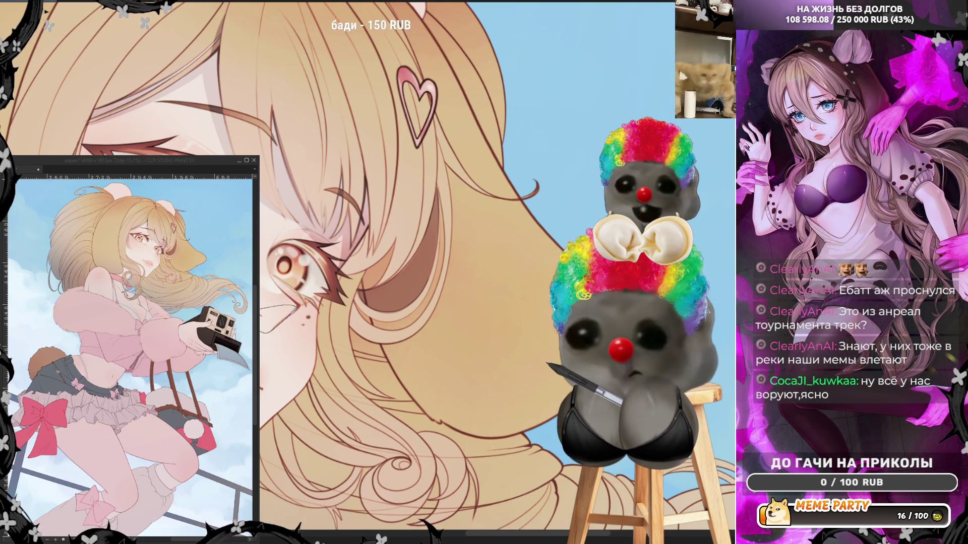
{"action": "key", "text": "ctrl+z"}
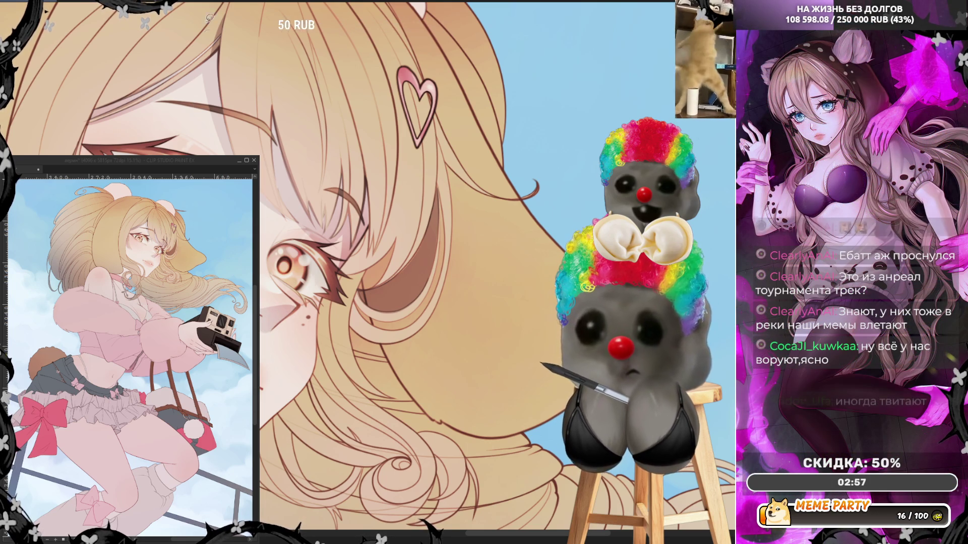
{"action": "key", "text": "h"}
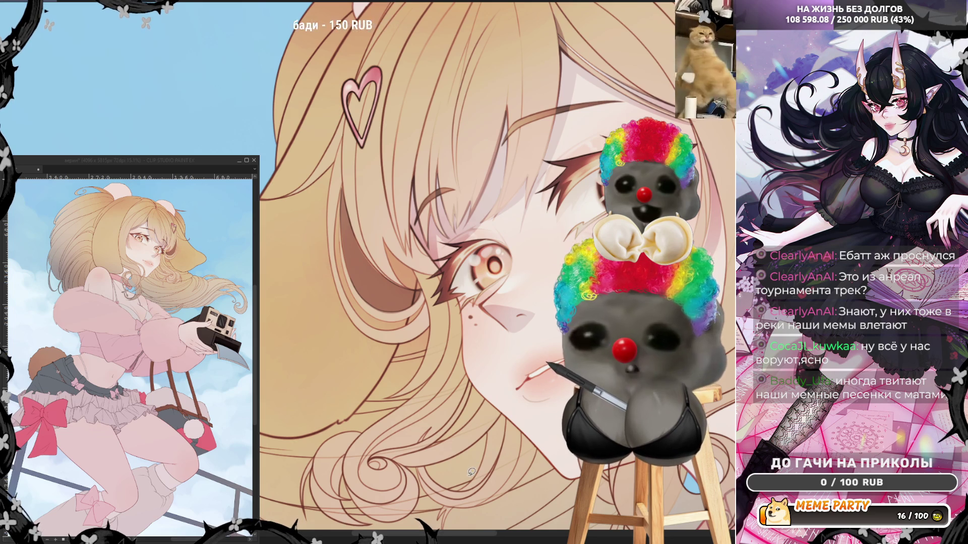
{"action": "scroll", "coordinate": [418, 252], "scroll_direction": "up", "scroll_amount": 5}
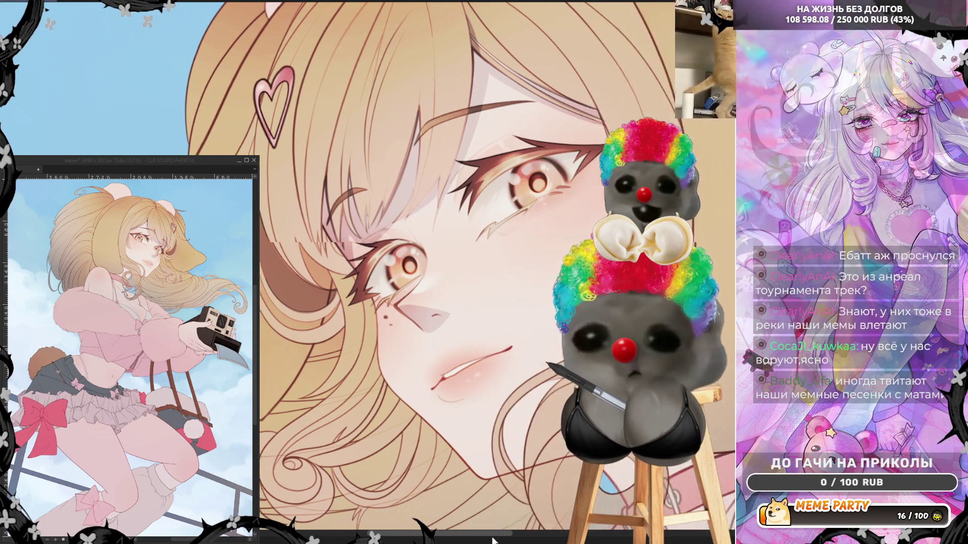
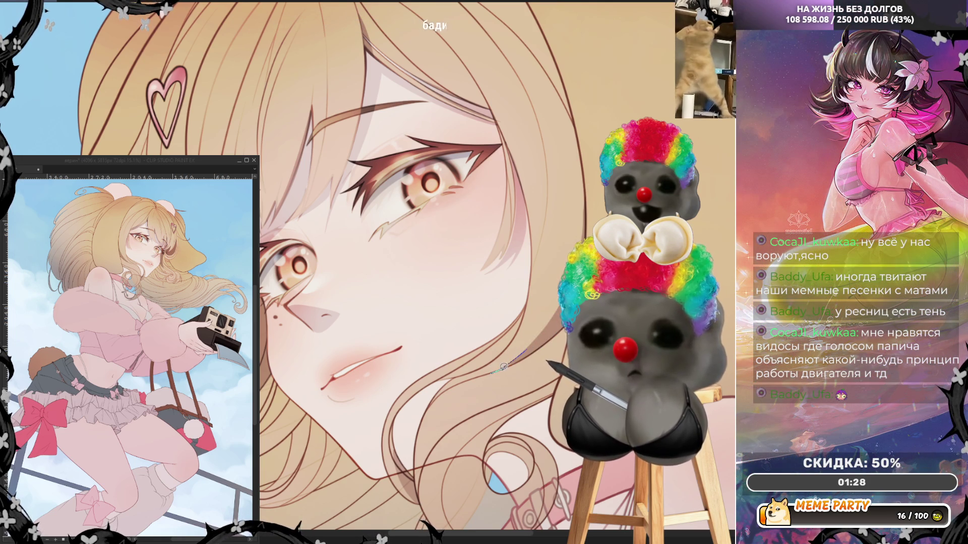
- Return the canvas view to unmirrored and zoom in on the girl's face beside the heart clip
{"action": "scroll", "coordinate": [488, 237], "scroll_direction": "down", "scroll_amount": 1}
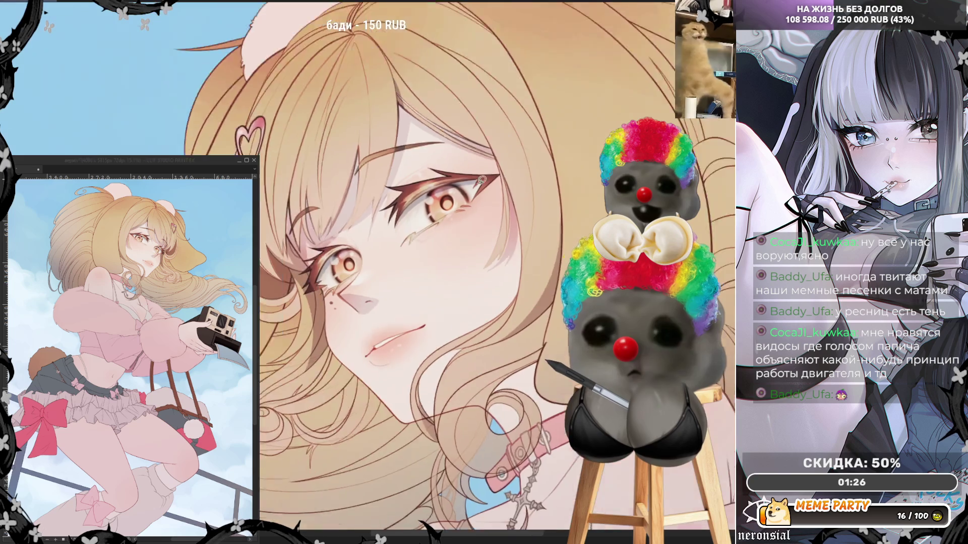
{"action": "scroll", "coordinate": [489, 96], "scroll_direction": "down", "scroll_amount": 4}
{"action": "scroll", "coordinate": [481, 66], "scroll_direction": "up", "scroll_amount": 1}
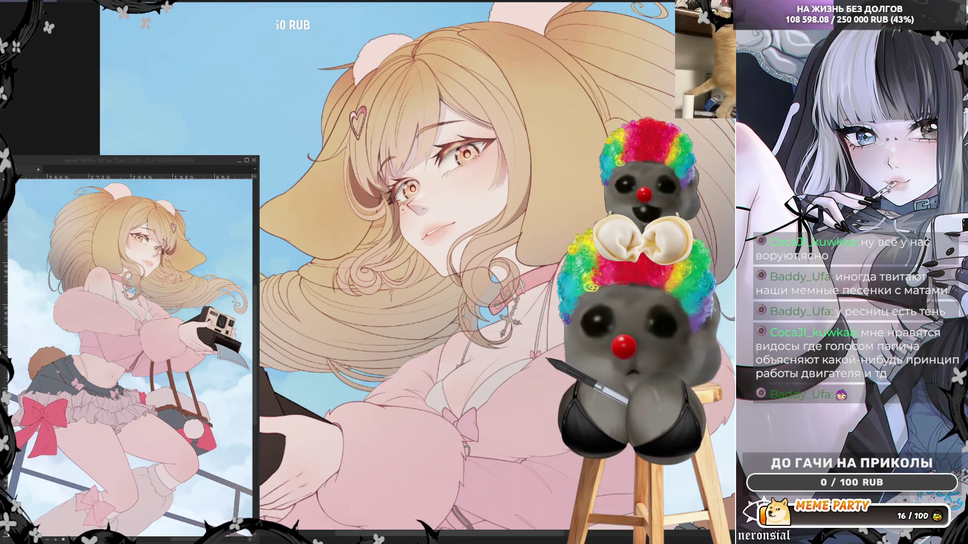
{"action": "key", "text": "h"}
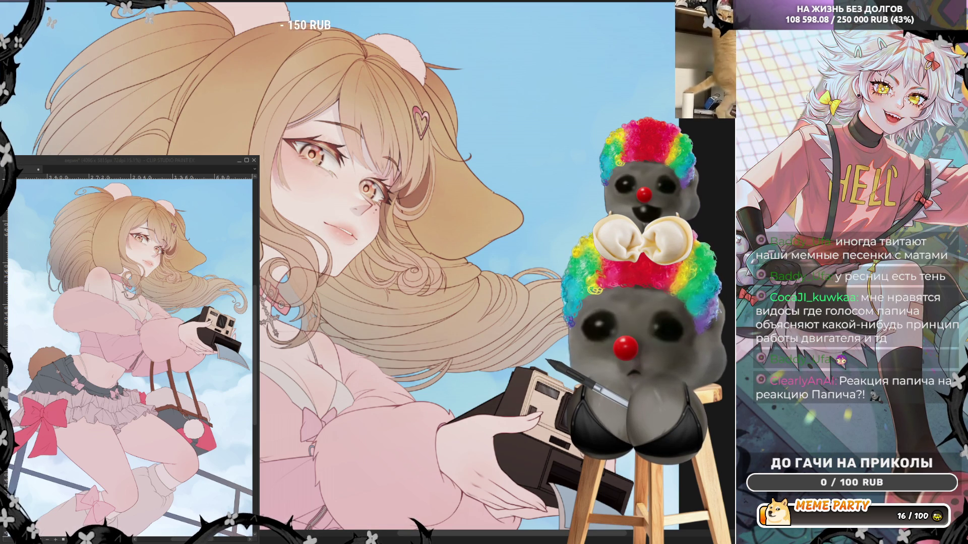
{"action": "scroll", "coordinate": [433, 164], "scroll_direction": "up", "scroll_amount": 3}
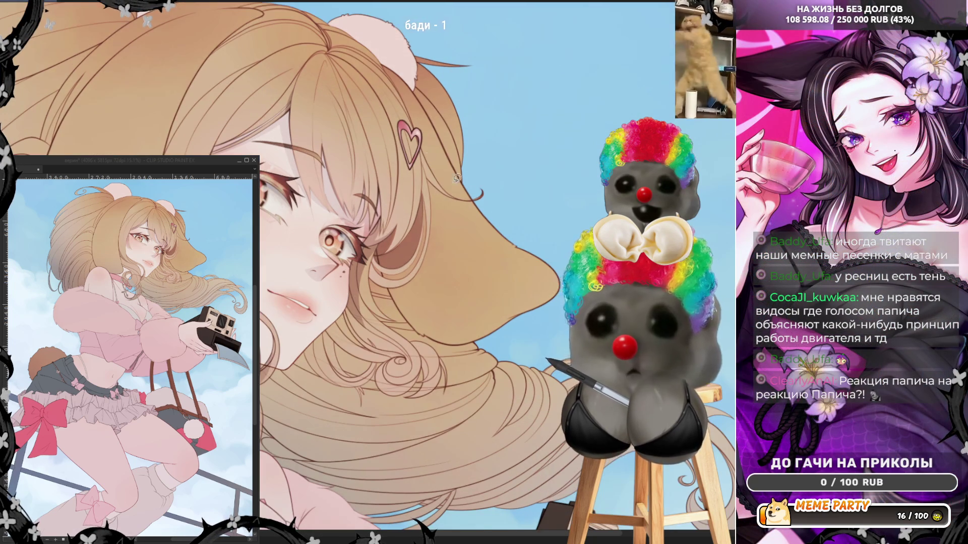
{"action": "scroll", "coordinate": [432, 164], "scroll_direction": "up", "scroll_amount": 2}
{"action": "scroll", "coordinate": [342, 207], "scroll_direction": "up", "scroll_amount": 2}
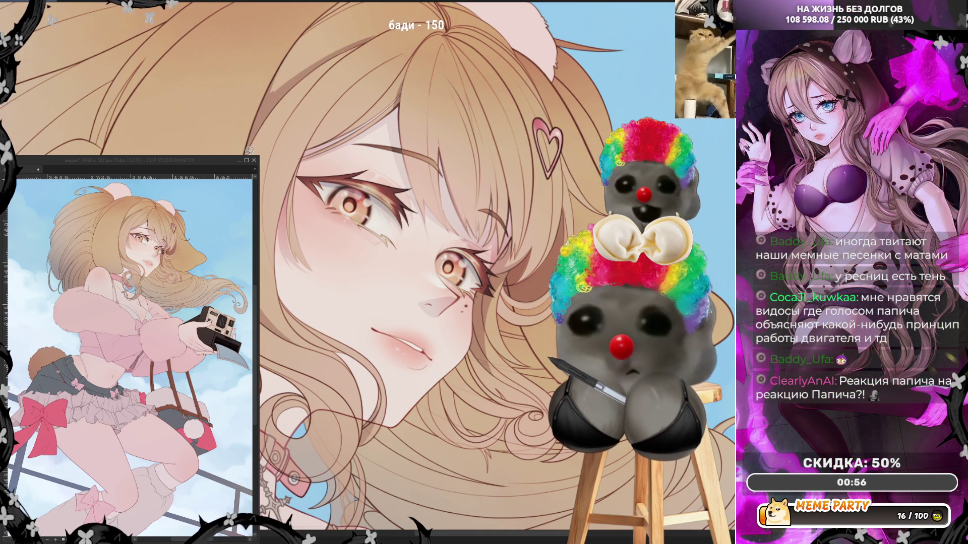
- Draw thin hair strands beside the eye, undoing one bad stroke, and mirror the view to check
{"action": "left_click_drag", "start_coordinate": [277, 97], "coordinate": [317, 19]}
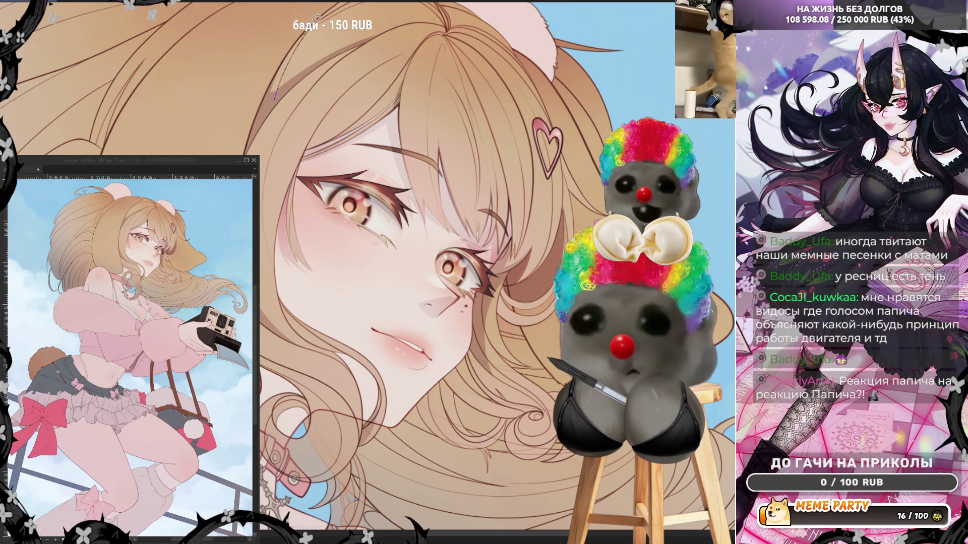
{"action": "key", "text": "ctrl+z"}
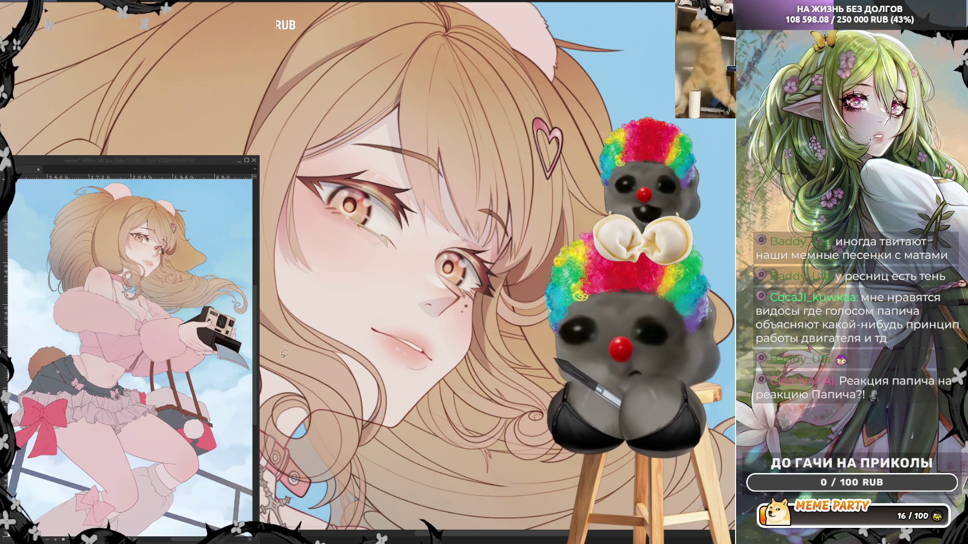
{"action": "mouse_move", "coordinate": [278, 344]}
{"action": "left_mouse_down"}
{"action": "mouse_move", "coordinate": [318, 431]}
{"action": "mouse_move", "coordinate": [285, 441]}
{"action": "mouse_move", "coordinate": [277, 415]}
{"action": "mouse_move", "coordinate": [282, 428]}
{"action": "mouse_move", "coordinate": [305, 434]}
{"action": "mouse_move", "coordinate": [312, 419]}
{"action": "left_mouse_up"}
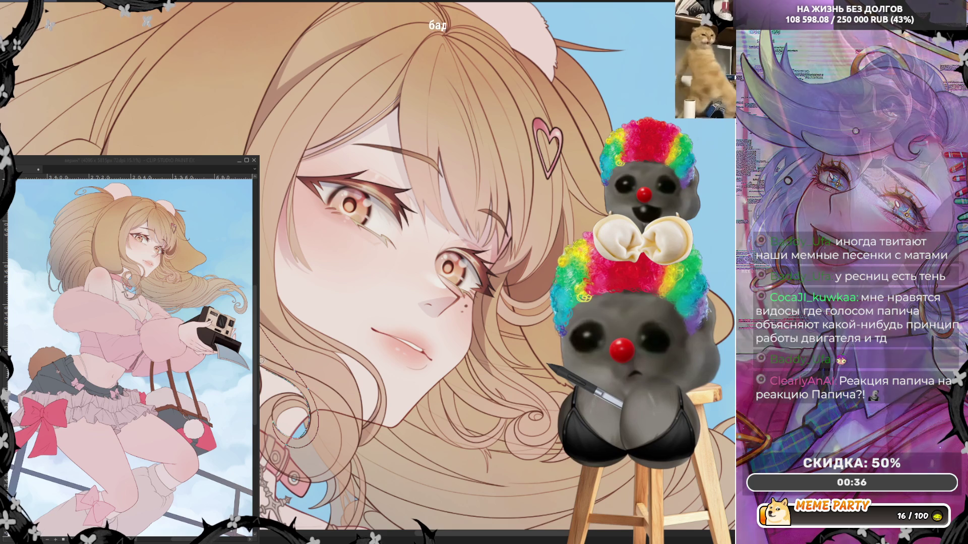
{"action": "left_click_drag", "start_coordinate": [313, 419], "coordinate": [308, 416]}
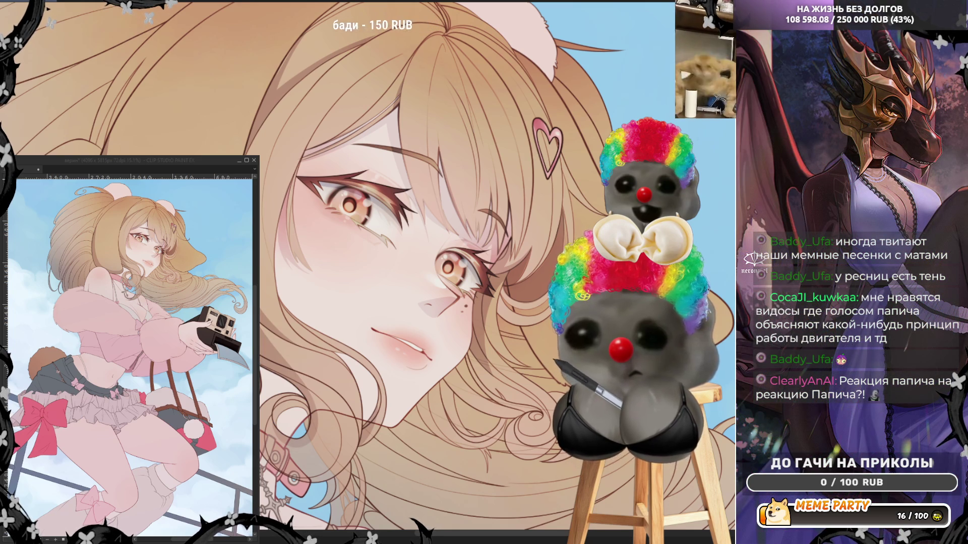
{"action": "left_click_drag", "start_coordinate": [288, 199], "coordinate": [305, 248]}
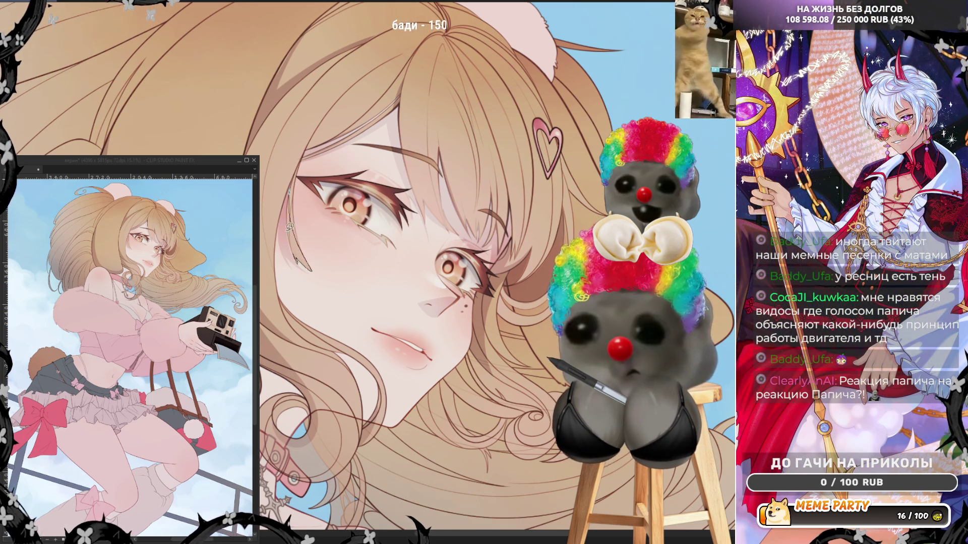
{"action": "key", "text": "h"}
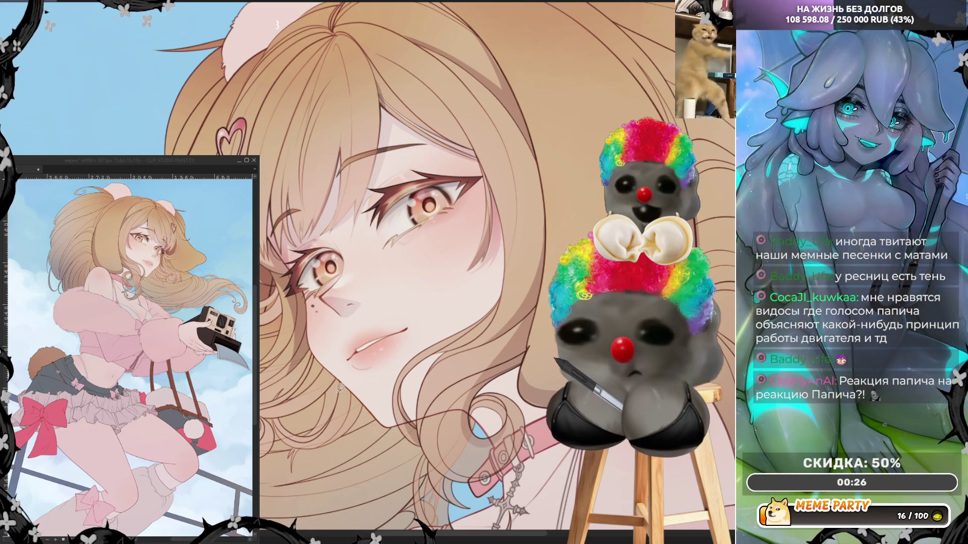
{"action": "mouse_move", "coordinate": [315, 360]}
{"action": "left_mouse_down"}
{"action": "mouse_move", "coordinate": [293, 413]}
{"action": "mouse_move", "coordinate": [333, 371]}
{"action": "left_mouse_up"}
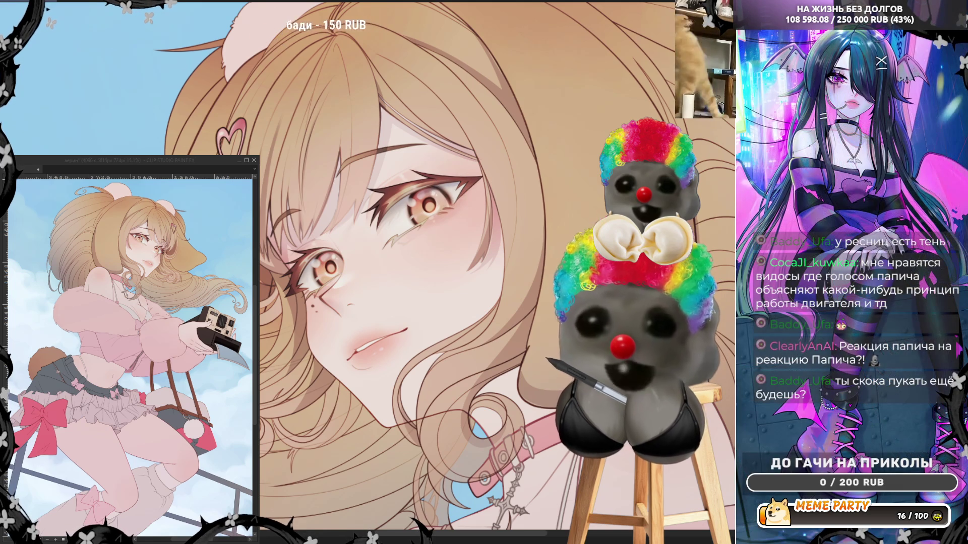
- Flip the canvas view back to normal, then zoom out and back in on the face
{"action": "left_click", "coordinate": [277, 1]}
{"action": "scroll", "coordinate": [406, 227], "scroll_direction": "down", "scroll_amount": 3}
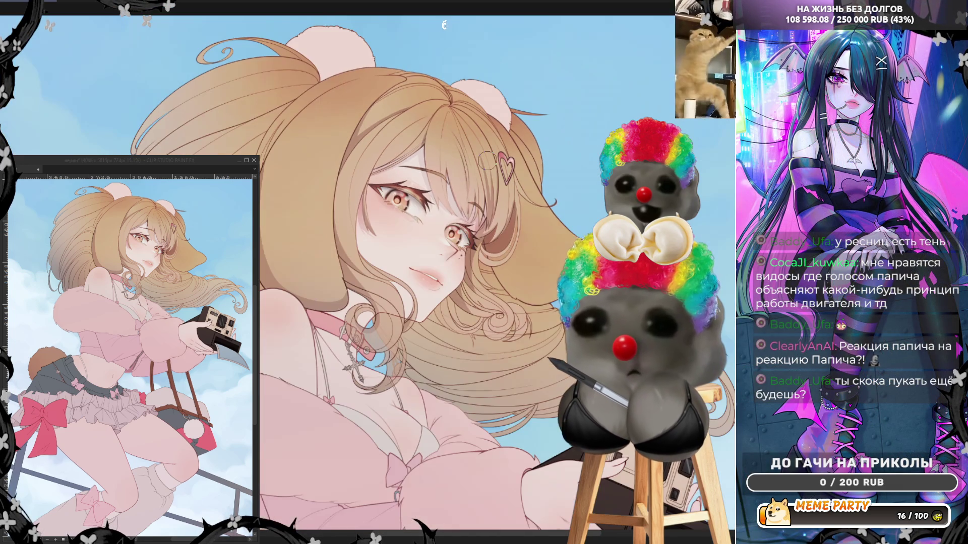
{"action": "scroll", "coordinate": [487, 161], "scroll_direction": "down", "scroll_amount": 2}
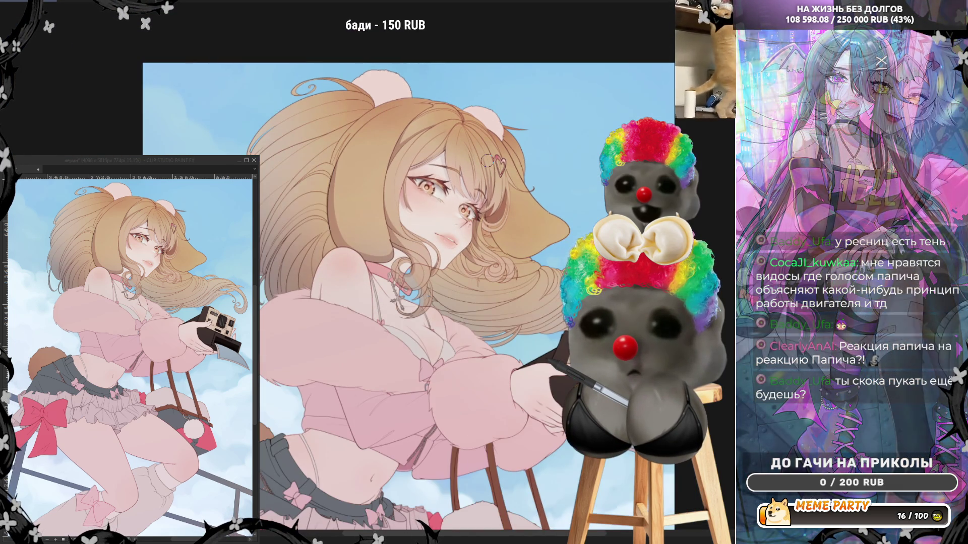
{"action": "scroll", "coordinate": [487, 161], "scroll_direction": "down", "scroll_amount": 2}
{"action": "scroll", "coordinate": [487, 161], "scroll_direction": "up", "scroll_amount": 3}
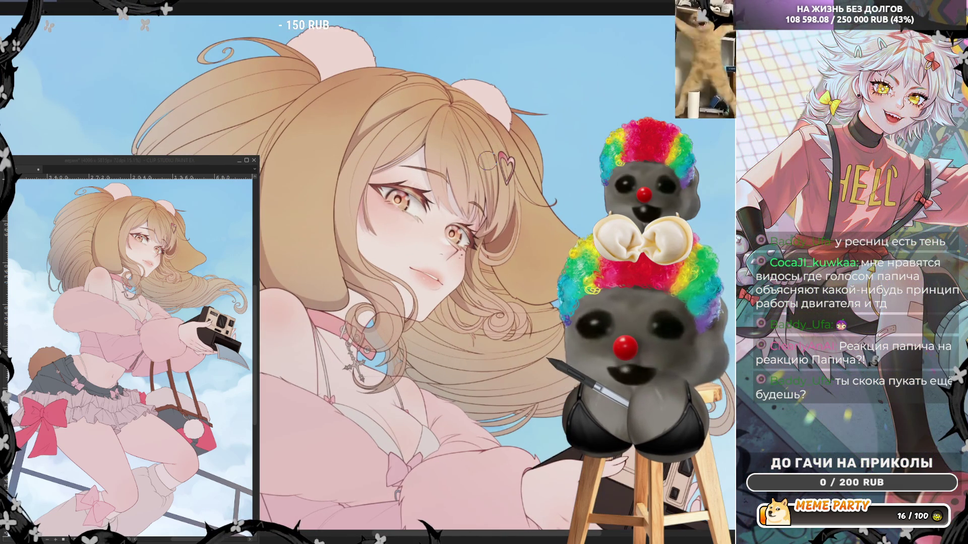
{"action": "scroll", "coordinate": [423, 164], "scroll_direction": "up", "scroll_amount": 1}
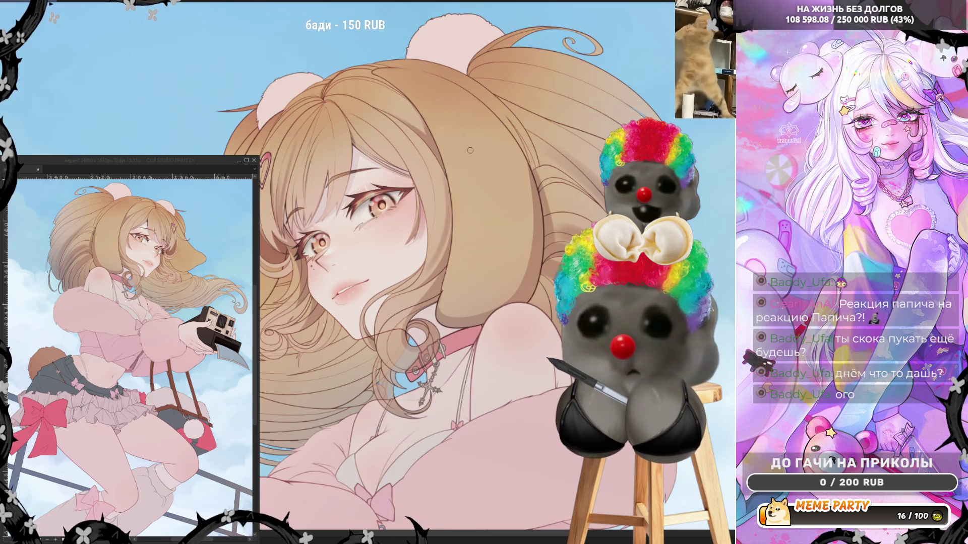
- Shift the hair from light tan to a darker orange-brown, comparing against the lighter tone
{"action": "key", "text": "ctrl+z"}
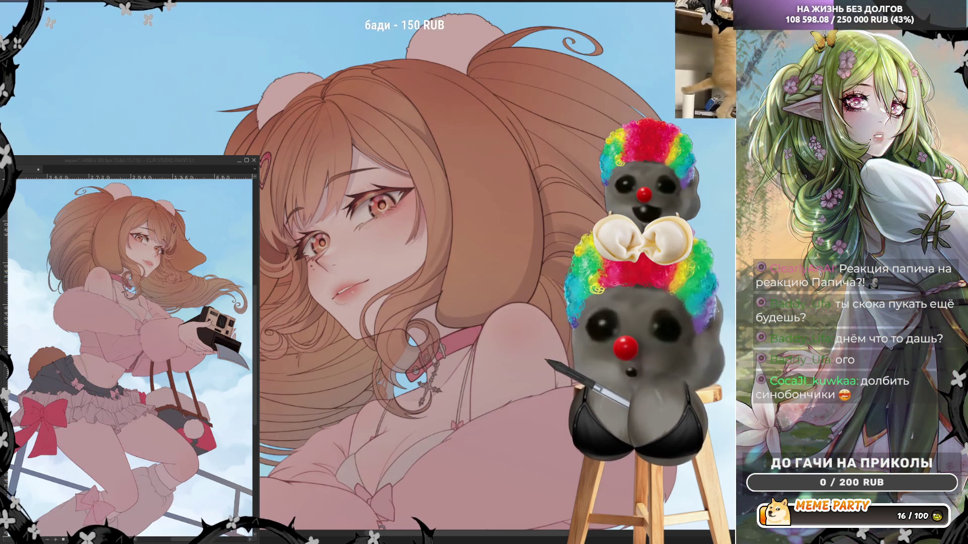
{"action": "key", "text": "ctrl+z"}
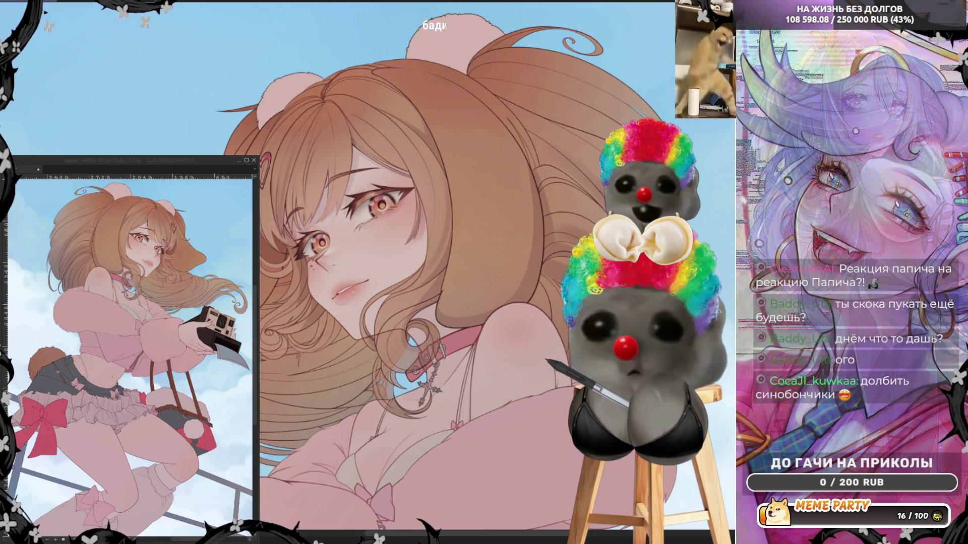
{"action": "key", "text": "ctrl+y"}
{"action": "key", "text": "ctrl+z"}
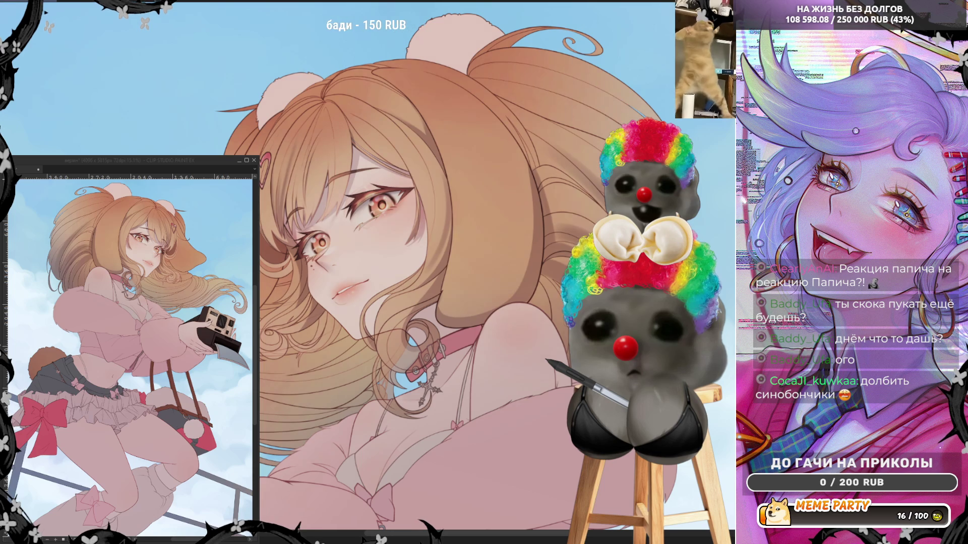
{"action": "scroll", "coordinate": [394, 214], "scroll_direction": "down", "scroll_amount": 5}
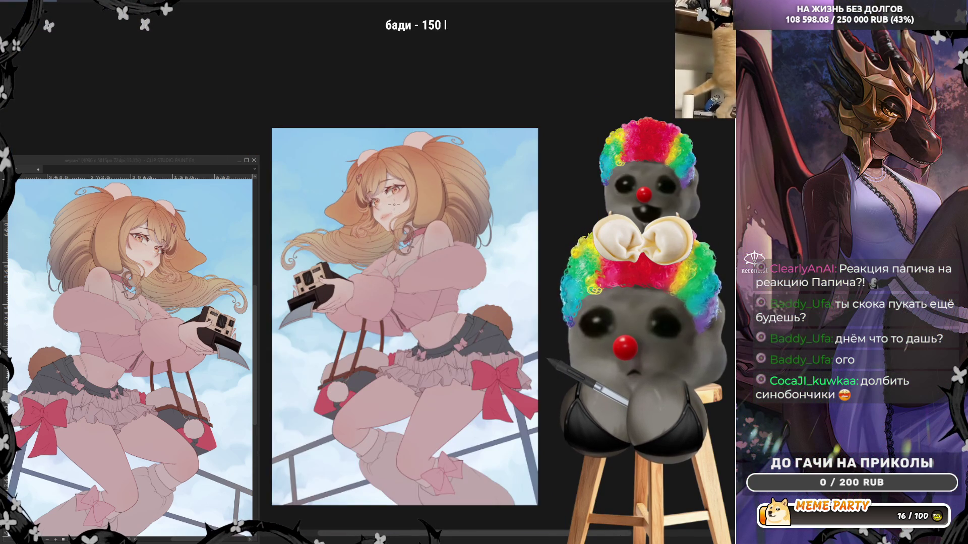
{"action": "scroll", "coordinate": [394, 206], "scroll_direction": "up", "scroll_amount": 5}
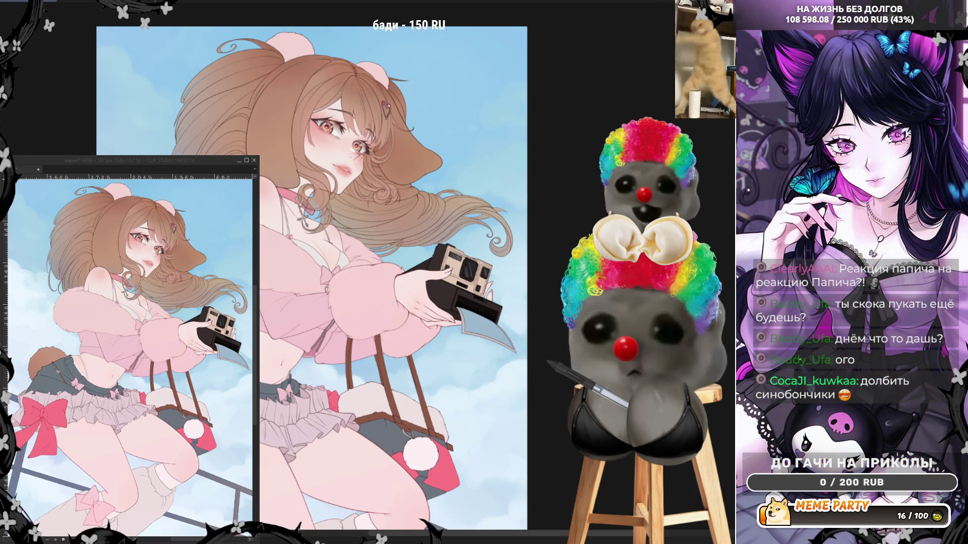
{"action": "scroll", "coordinate": [446, 166], "scroll_direction": "down", "scroll_amount": 3}
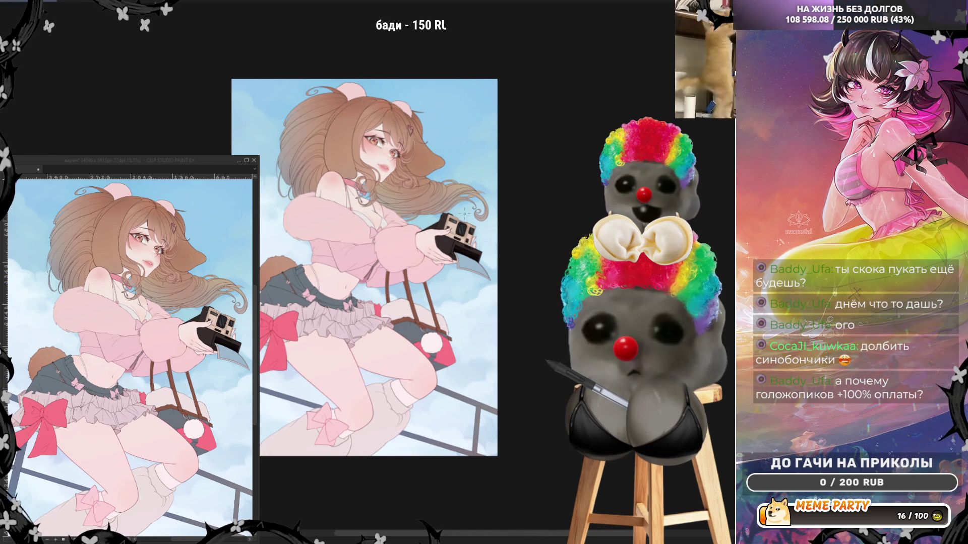
{"action": "scroll", "coordinate": [348, 109], "scroll_direction": "up", "scroll_amount": 3}
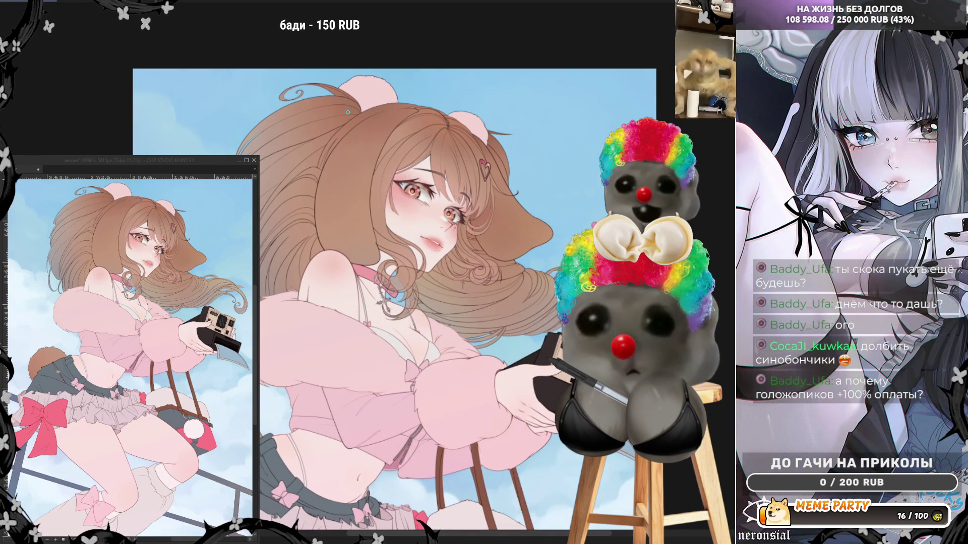
- Mirror the view to check the face, and try lightening the top of the hair, then undo it
{"action": "scroll", "coordinate": [365, 123], "scroll_direction": "up", "scroll_amount": 2}
{"action": "scroll", "coordinate": [409, 208], "scroll_direction": "up", "scroll_amount": 1}
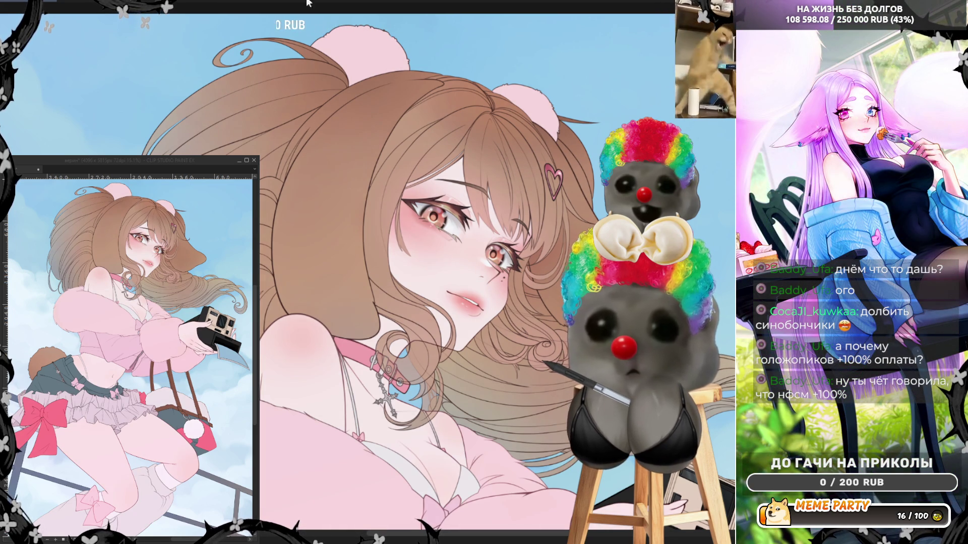
{"action": "key", "text": "h"}
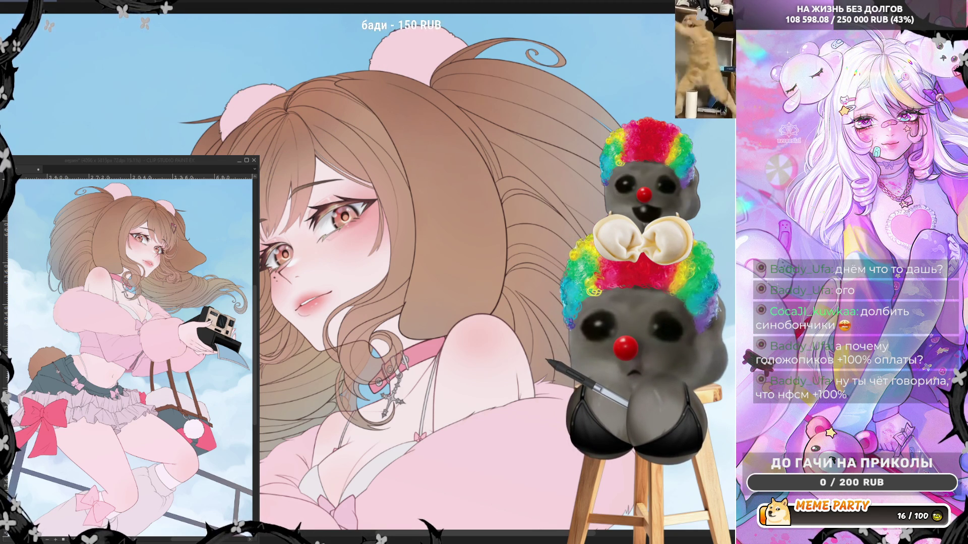
{"action": "mouse_move", "coordinate": [262, 96]}
{"action": "left_mouse_down"}
{"action": "mouse_move", "coordinate": [353, 101]}
{"action": "mouse_move", "coordinate": [272, 84]}
{"action": "mouse_move", "coordinate": [166, 91]}
{"action": "left_mouse_up"}
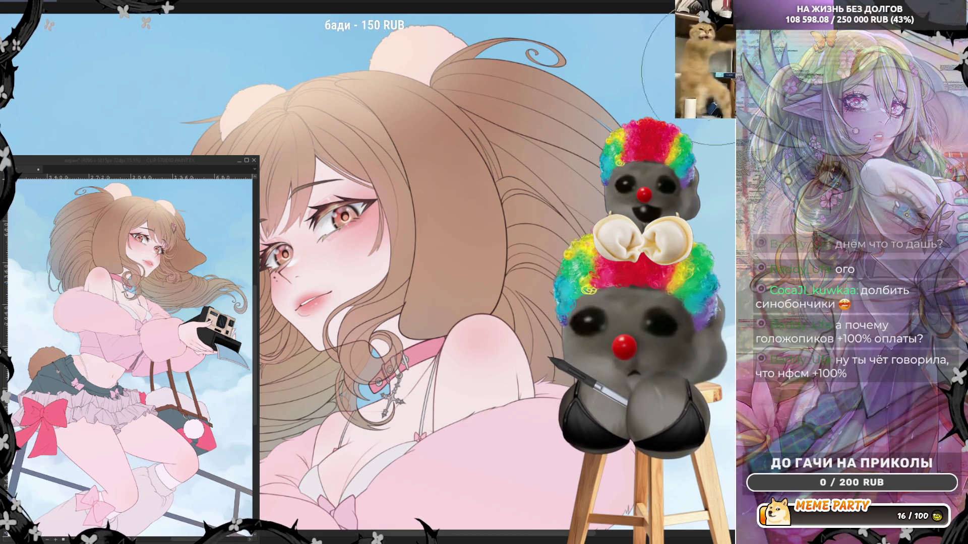
{"action": "key", "text": "ctrl+z"}
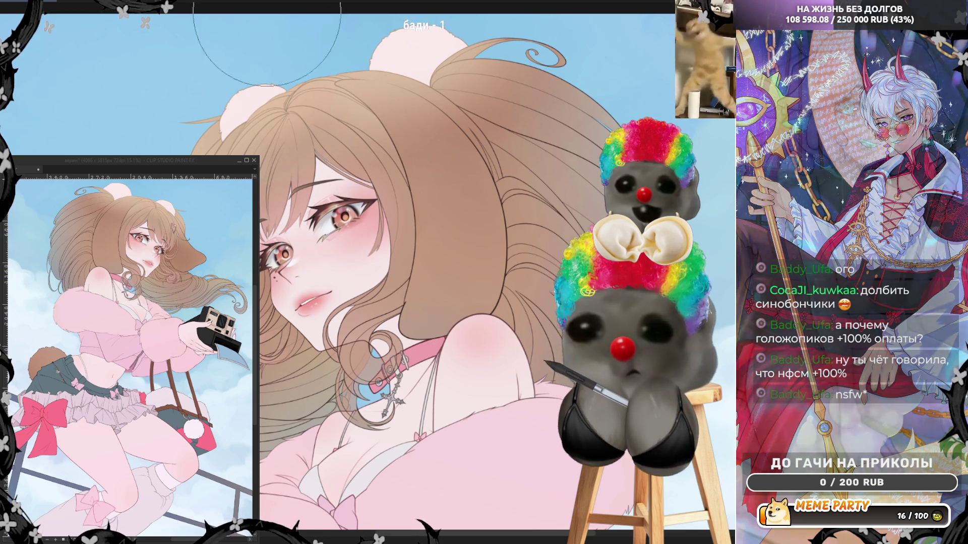
- Reset the canvas rotation to upright and zoom out to show the head and bear ears
{"action": "key", "text": "ctrl+0"}
{"action": "key", "text": "ctrl+minus"}
{"action": "scroll", "coordinate": [529, 111], "scroll_direction": "up", "scroll_amount": 2}
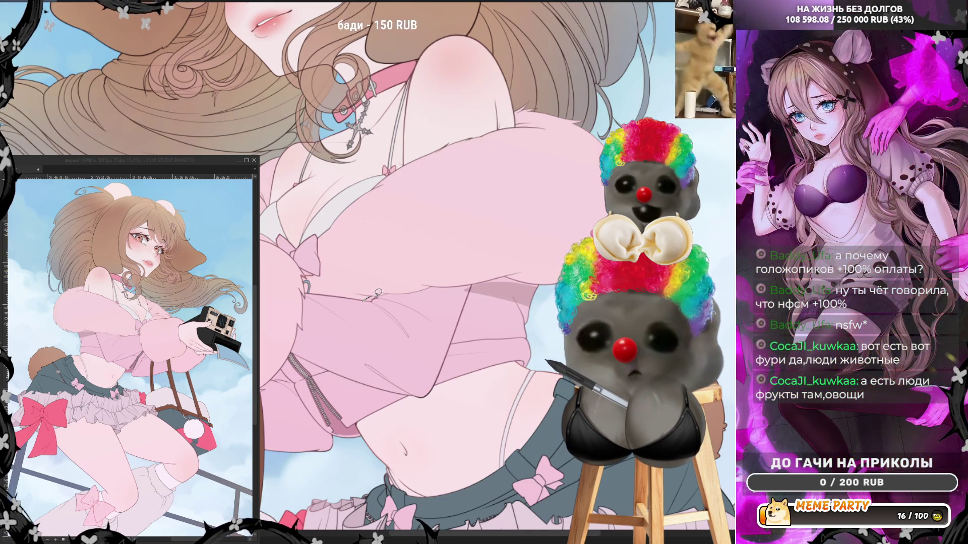
- Add shadow fills and thin dark line details to the pink sweater fur, then mirror the view
{"action": "left_click_drag", "start_coordinate": [390, 289], "coordinate": [414, 289]}
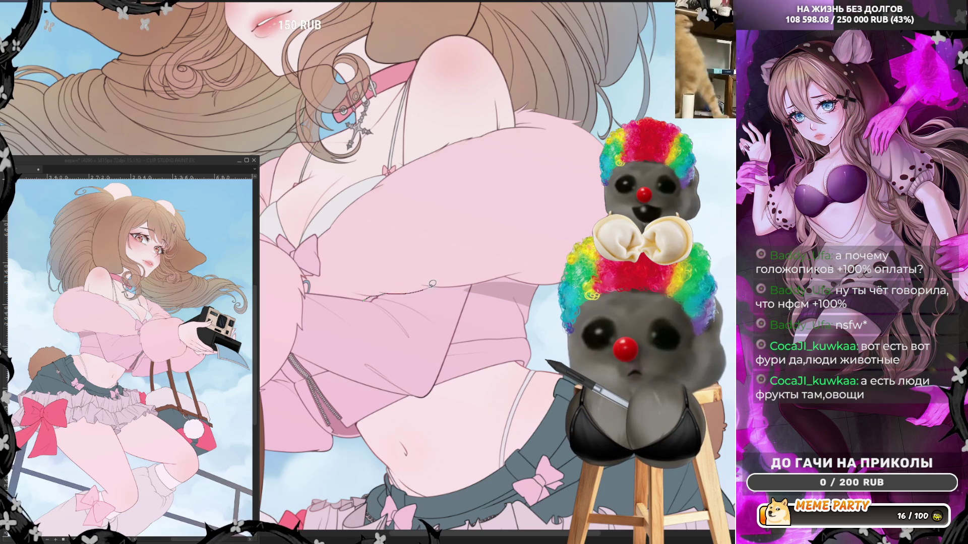
{"action": "mouse_move", "coordinate": [496, 275]}
{"action": "left_mouse_down"}
{"action": "mouse_move", "coordinate": [463, 309]}
{"action": "mouse_move", "coordinate": [370, 298]}
{"action": "left_mouse_up"}
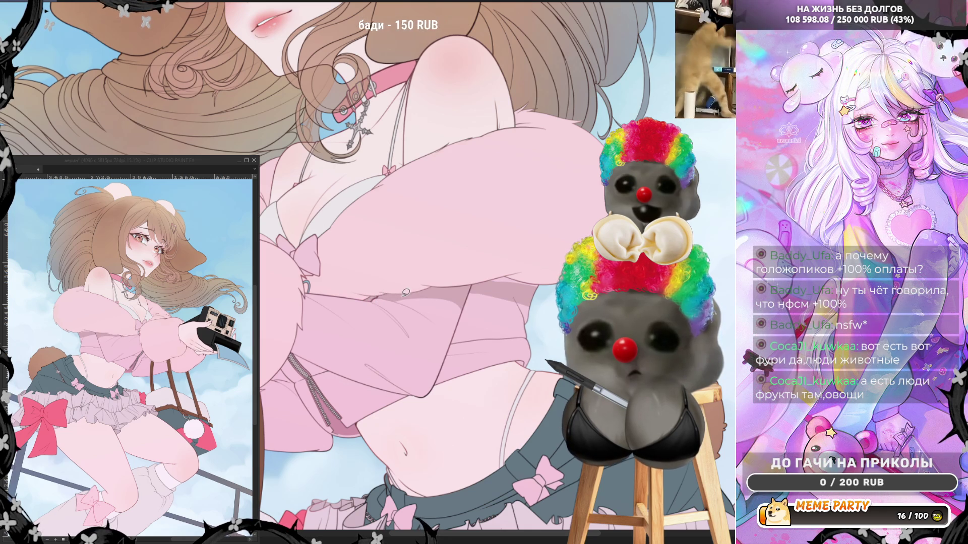
{"action": "left_click_drag", "start_coordinate": [461, 300], "coordinate": [533, 304]}
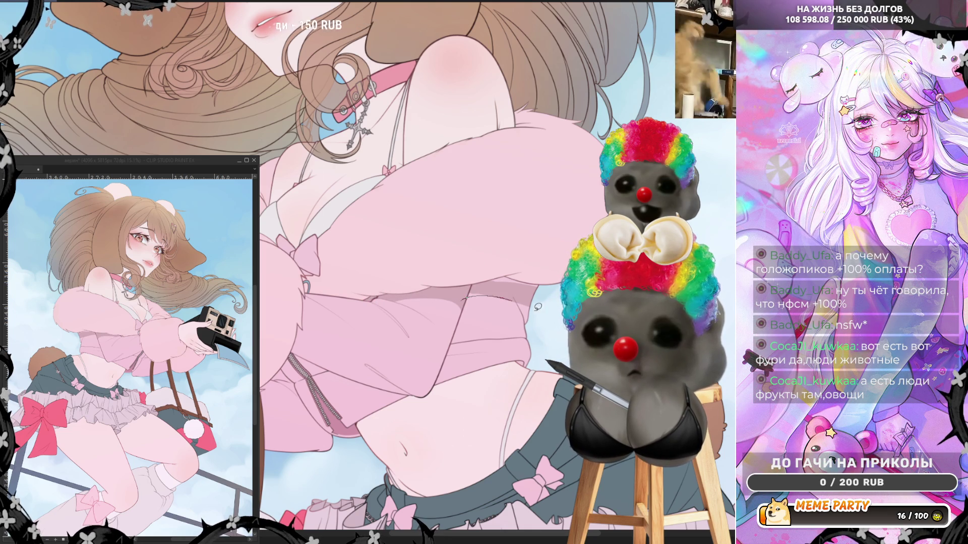
{"action": "mouse_move", "coordinate": [460, 288]}
{"action": "left_mouse_down"}
{"action": "mouse_move", "coordinate": [529, 290]}
{"action": "mouse_move", "coordinate": [467, 288]}
{"action": "mouse_move", "coordinate": [510, 272]}
{"action": "mouse_move", "coordinate": [477, 283]}
{"action": "left_mouse_up"}
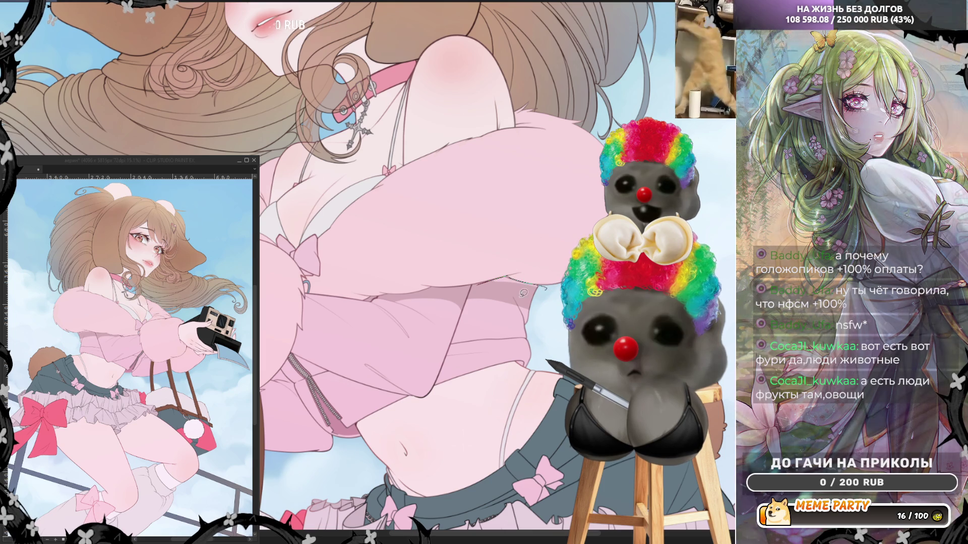
{"action": "mouse_move", "coordinate": [351, 295]}
{"action": "left_mouse_down"}
{"action": "mouse_move", "coordinate": [389, 274]}
{"action": "mouse_move", "coordinate": [543, 256]}
{"action": "left_mouse_up"}
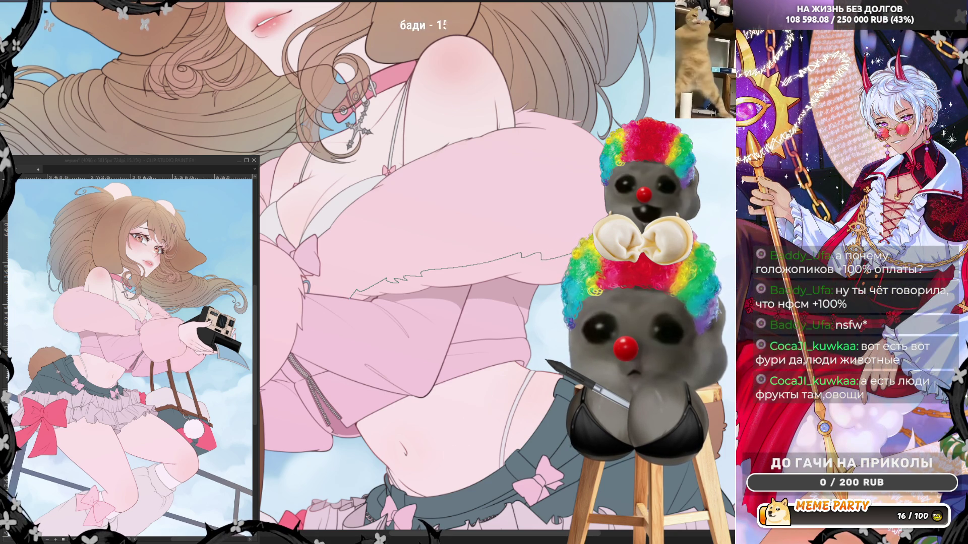
{"action": "mouse_move", "coordinate": [545, 257]}
{"action": "left_mouse_down"}
{"action": "mouse_move", "coordinate": [553, 298]}
{"action": "mouse_move", "coordinate": [506, 285]}
{"action": "mouse_move", "coordinate": [444, 289]}
{"action": "left_mouse_up"}
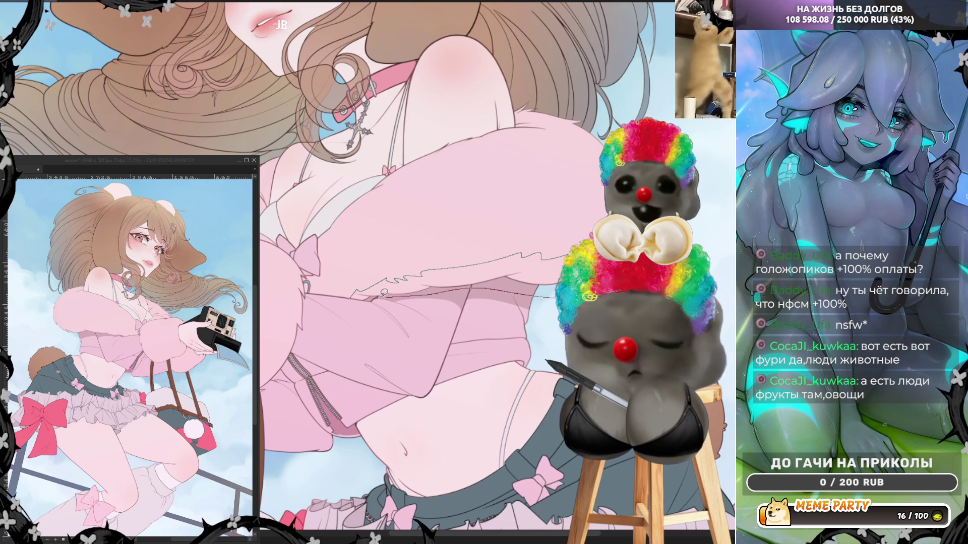
{"action": "left_click_drag", "start_coordinate": [370, 297], "coordinate": [366, 297]}
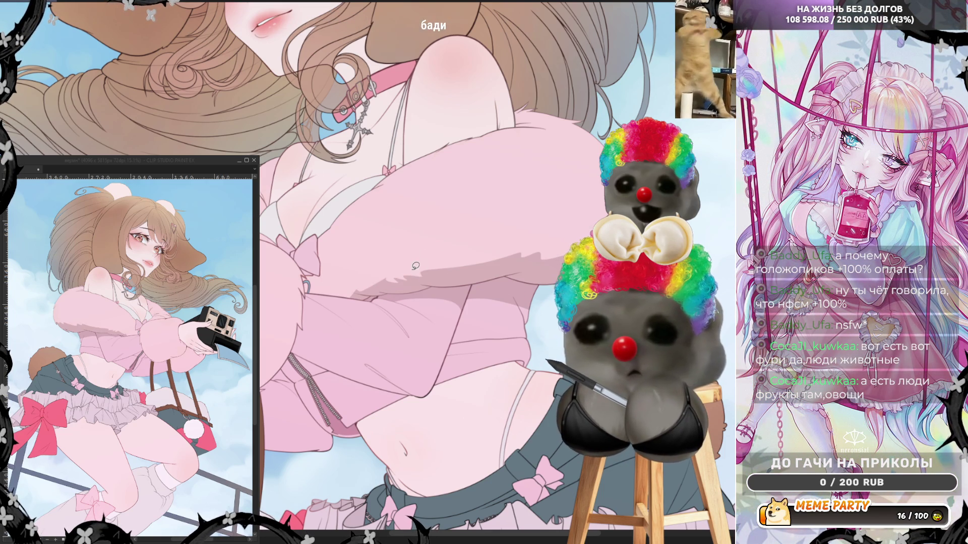
{"action": "left_click_drag", "start_coordinate": [515, 257], "coordinate": [525, 248]}
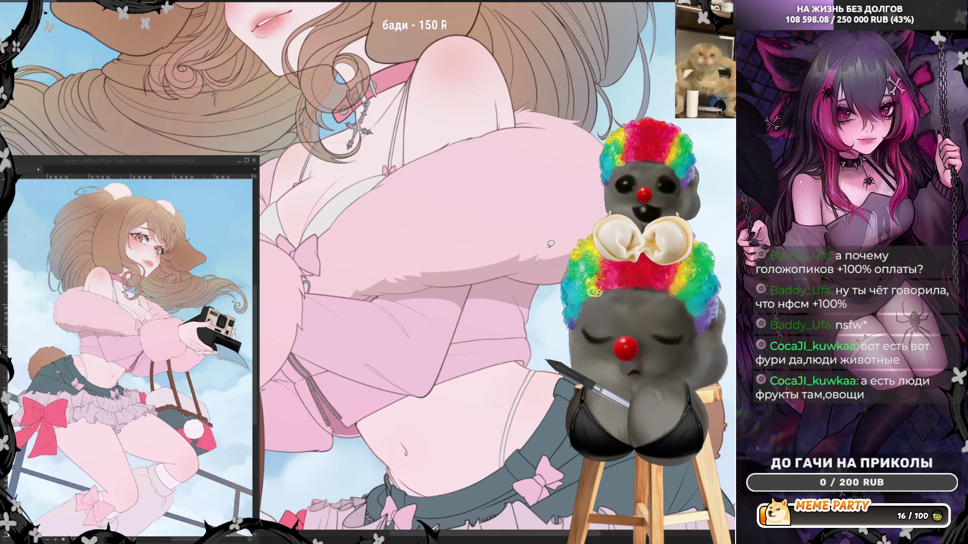
{"action": "key", "text": "h"}
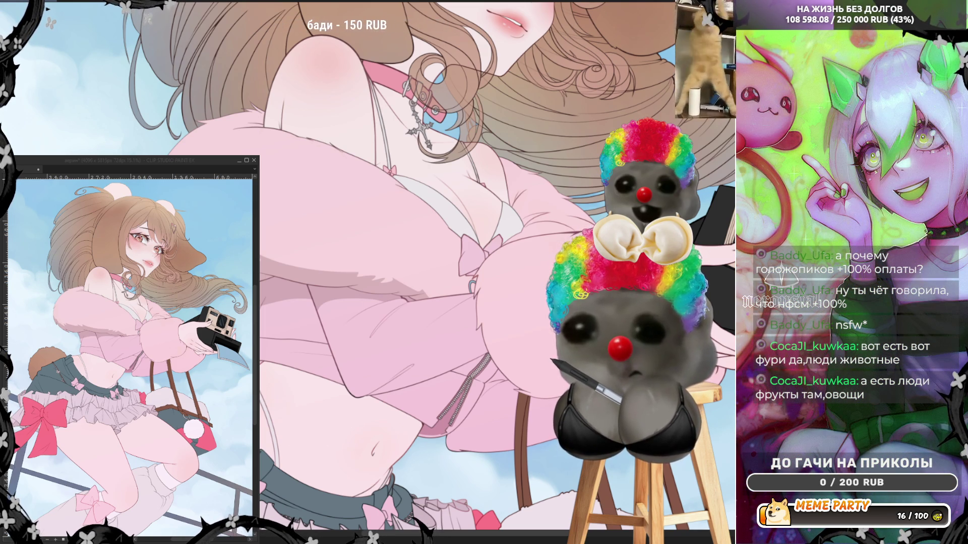
- Draw a short lower-belly contour line after several undone attempts, then unmirror the view
{"action": "mouse_move", "coordinate": [348, 399]}
{"action": "left_mouse_down"}
{"action": "mouse_move", "coordinate": [418, 449]}
{"action": "mouse_move", "coordinate": [425, 421]}
{"action": "mouse_move", "coordinate": [368, 392]}
{"action": "left_mouse_up"}
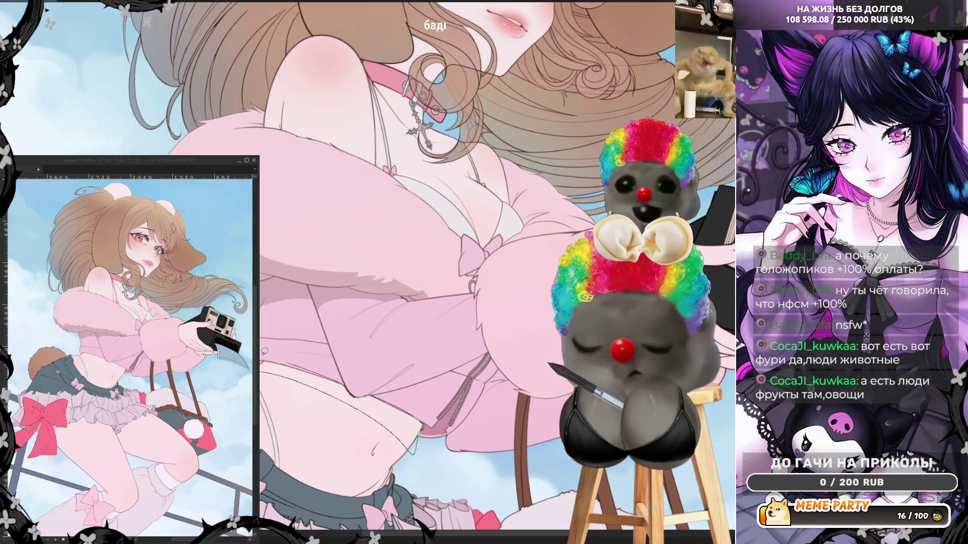
{"action": "key", "text": "ctrl+z"}
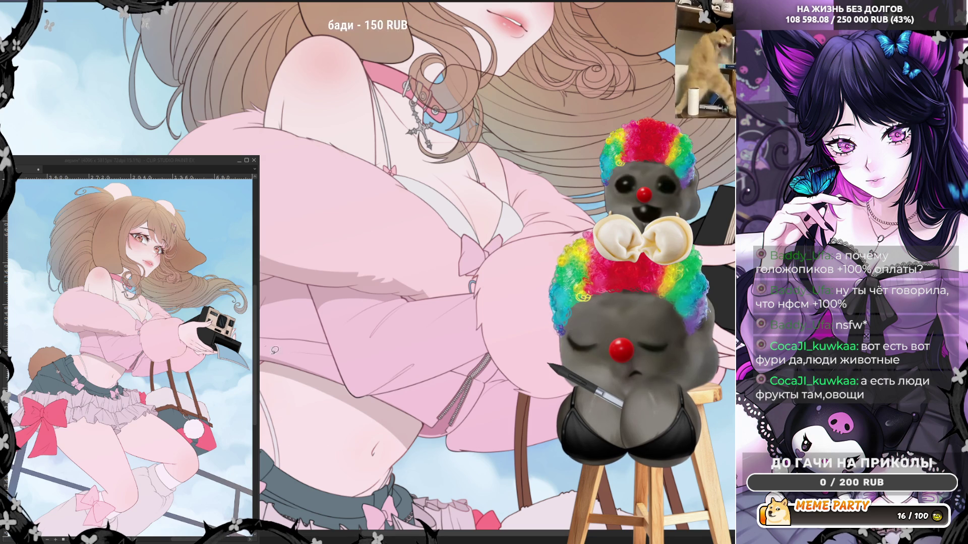
{"action": "left_click_drag", "start_coordinate": [340, 373], "coordinate": [358, 398]}
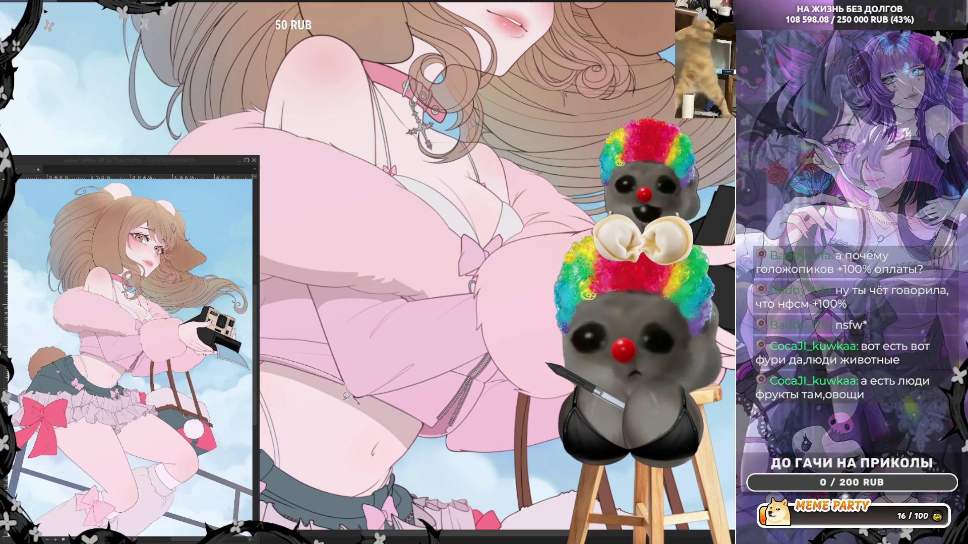
{"action": "key", "text": "ctrl+z"}
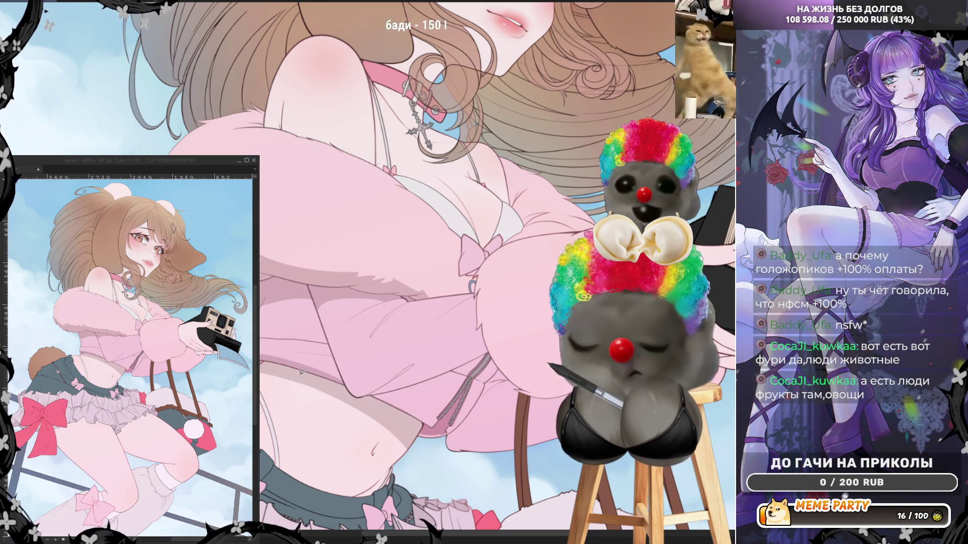
{"action": "left_click_drag", "start_coordinate": [284, 374], "coordinate": [404, 424]}
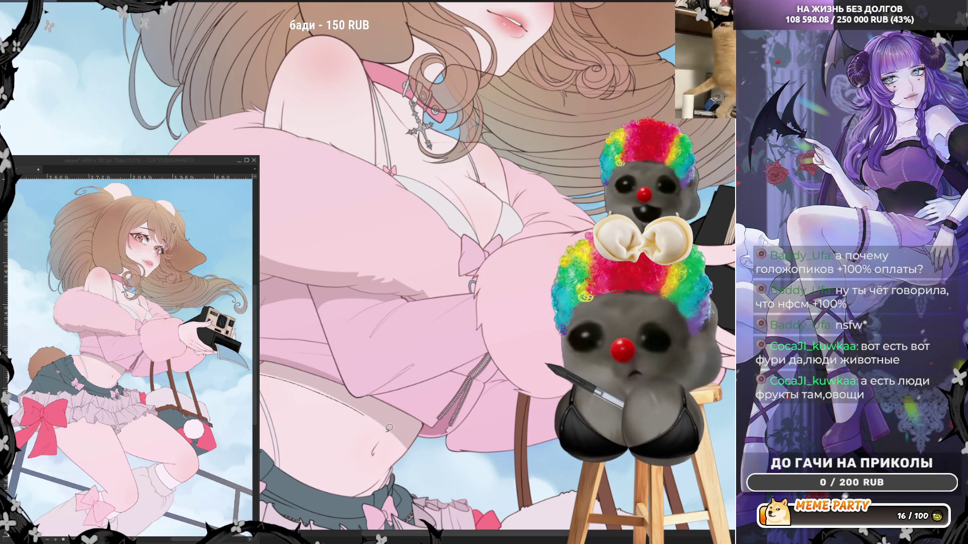
{"action": "key", "text": "ctrl+z"}
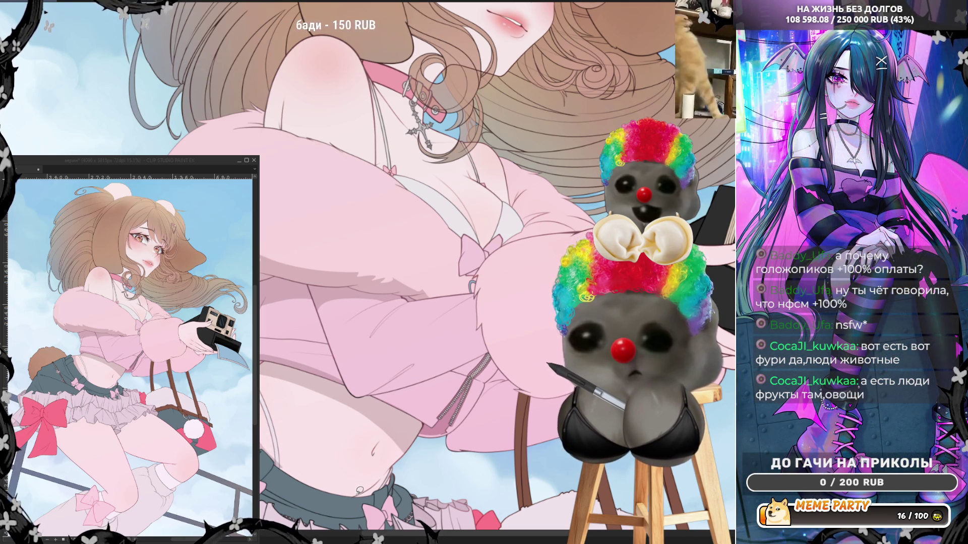
{"action": "left_click_drag", "start_coordinate": [352, 497], "coordinate": [382, 479]}
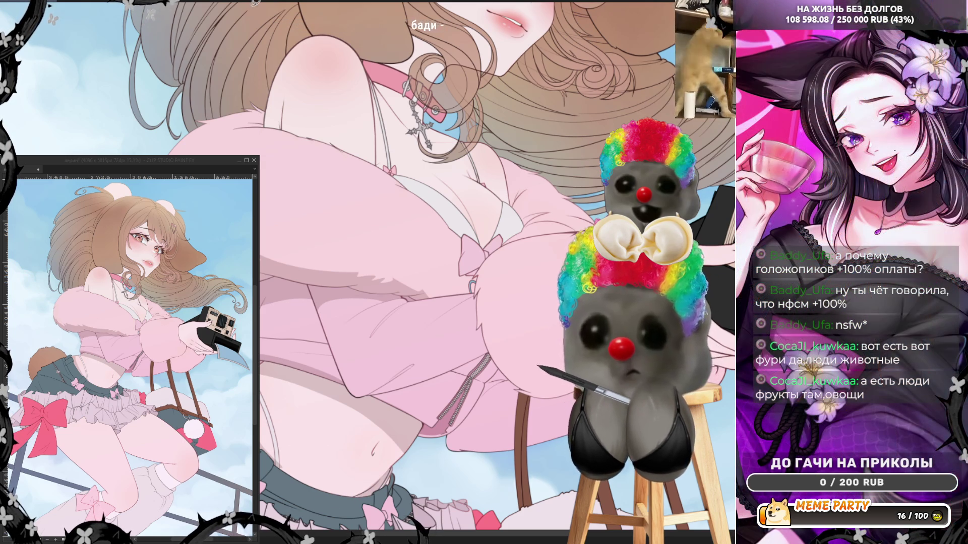
{"action": "key", "text": "h"}
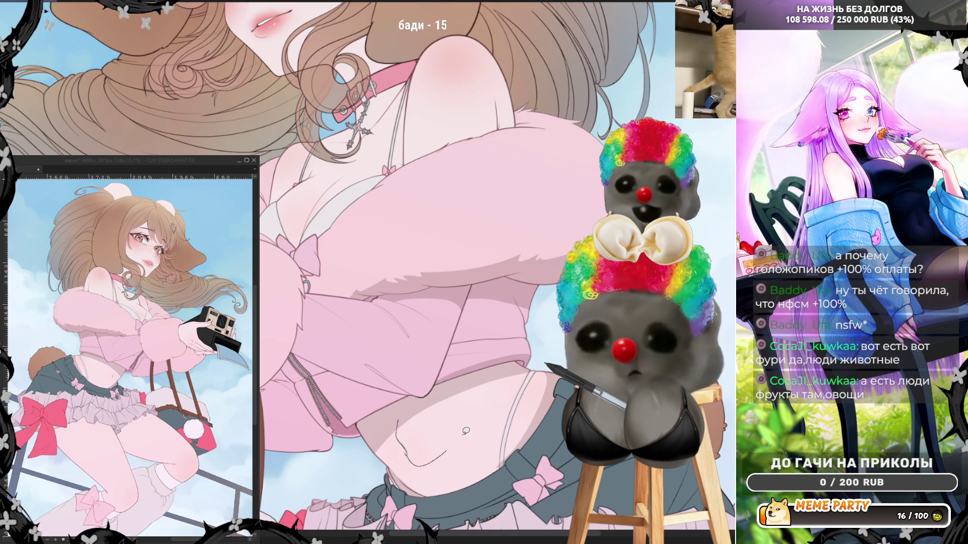
- Draw a line down the belly and the navel curve, and fill darker belly shadows
{"action": "mouse_move", "coordinate": [462, 440]}
{"action": "left_mouse_down"}
{"action": "mouse_move", "coordinate": [474, 453]}
{"action": "mouse_move", "coordinate": [472, 487]}
{"action": "left_mouse_up"}
{"action": "left_click_drag", "start_coordinate": [372, 450], "coordinate": [375, 446]}
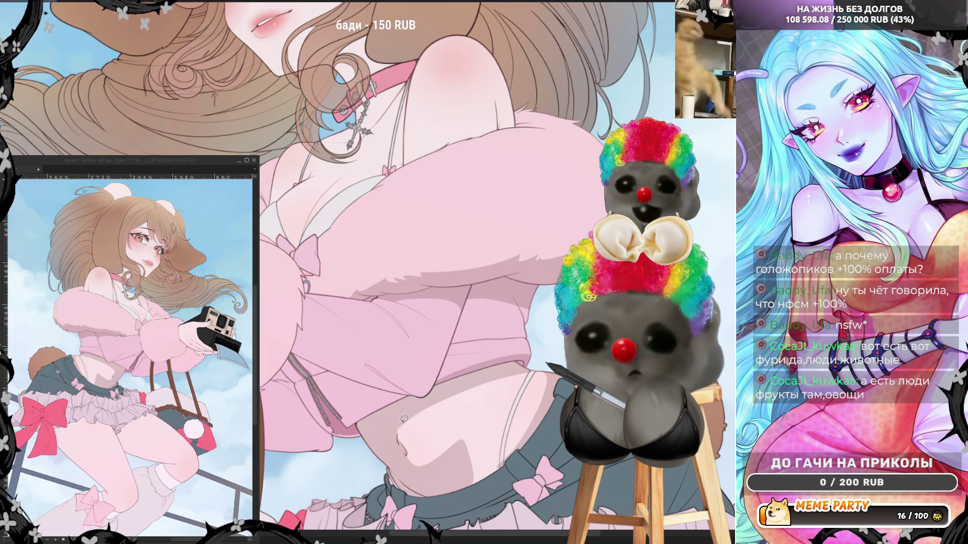
{"action": "left_click_drag", "start_coordinate": [404, 440], "coordinate": [440, 393]}
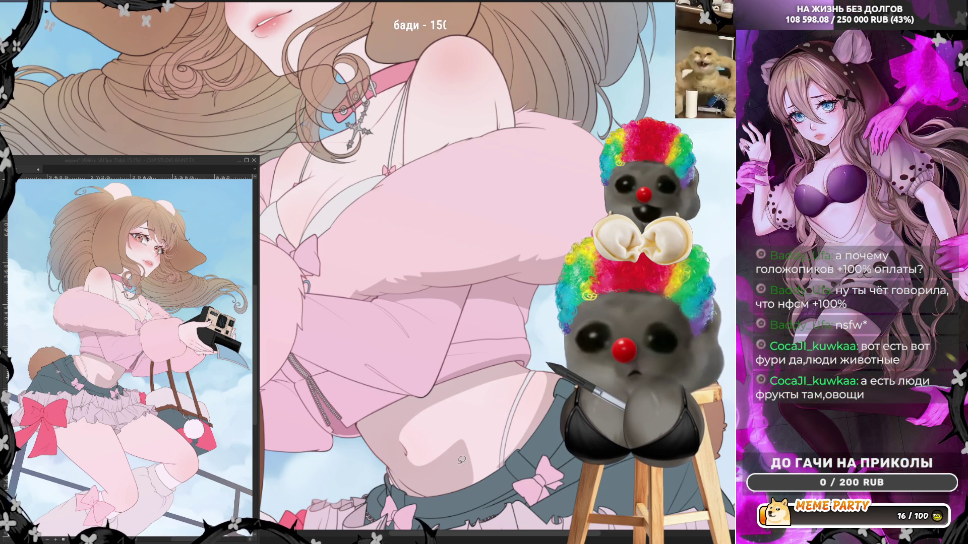
{"action": "mouse_move", "coordinate": [406, 456]}
{"action": "left_mouse_down"}
{"action": "mouse_move", "coordinate": [418, 464]}
{"action": "mouse_move", "coordinate": [477, 427]}
{"action": "left_mouse_up"}
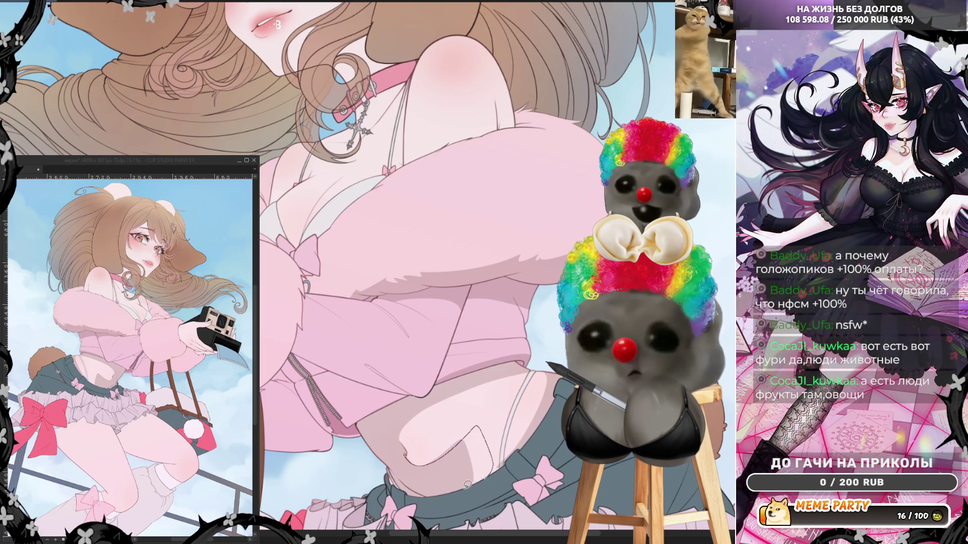
{"action": "left_click_drag", "start_coordinate": [471, 484], "coordinate": [437, 473]}
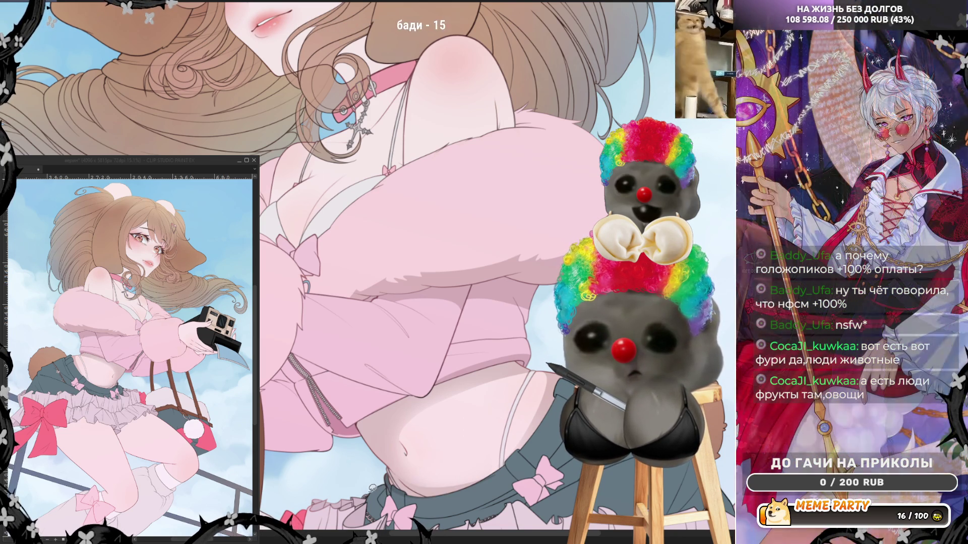
- Draw the hip contour, redraw the navel slightly shifted, and fit the whole illustration in view
{"action": "mouse_move", "coordinate": [481, 510]}
{"action": "left_mouse_down"}
{"action": "mouse_move", "coordinate": [529, 474]}
{"action": "mouse_move", "coordinate": [560, 396]}
{"action": "left_mouse_up"}
{"action": "left_click_drag", "start_coordinate": [436, 488], "coordinate": [447, 474]}
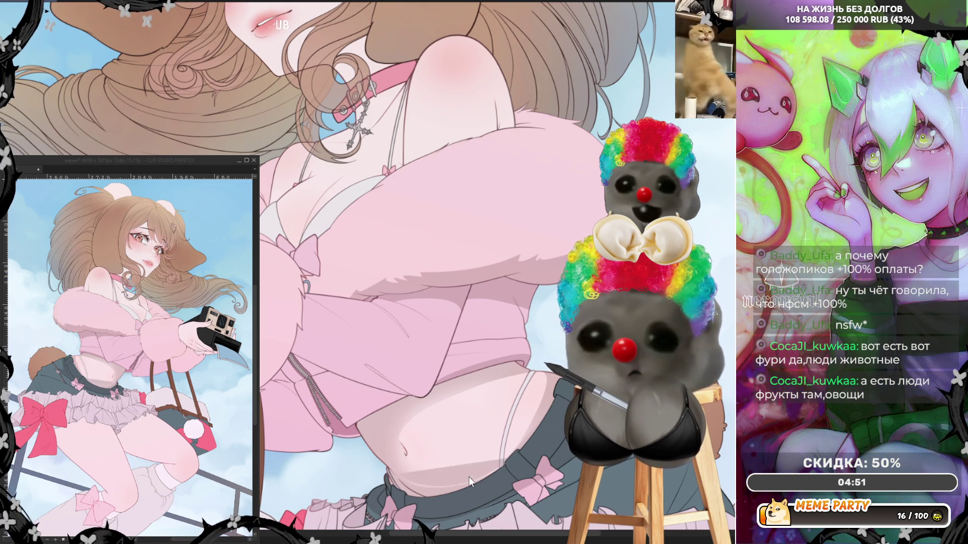
{"action": "mouse_move", "coordinate": [440, 481]}
{"action": "left_mouse_down"}
{"action": "mouse_move", "coordinate": [480, 471]}
{"action": "mouse_move", "coordinate": [524, 439]}
{"action": "left_mouse_up"}
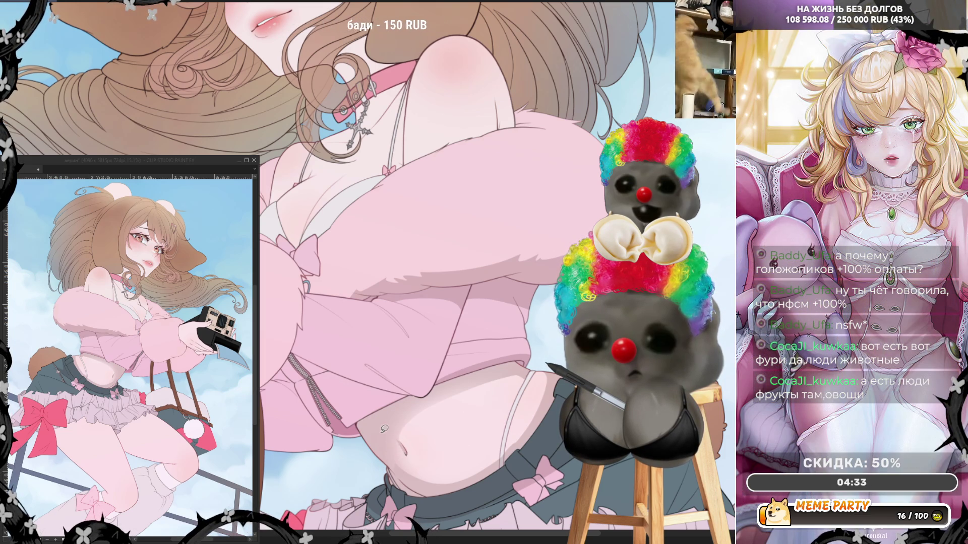
{"action": "key", "text": "ctrl+z"}
{"action": "left_click_drag", "start_coordinate": [384, 440], "coordinate": [399, 469]}
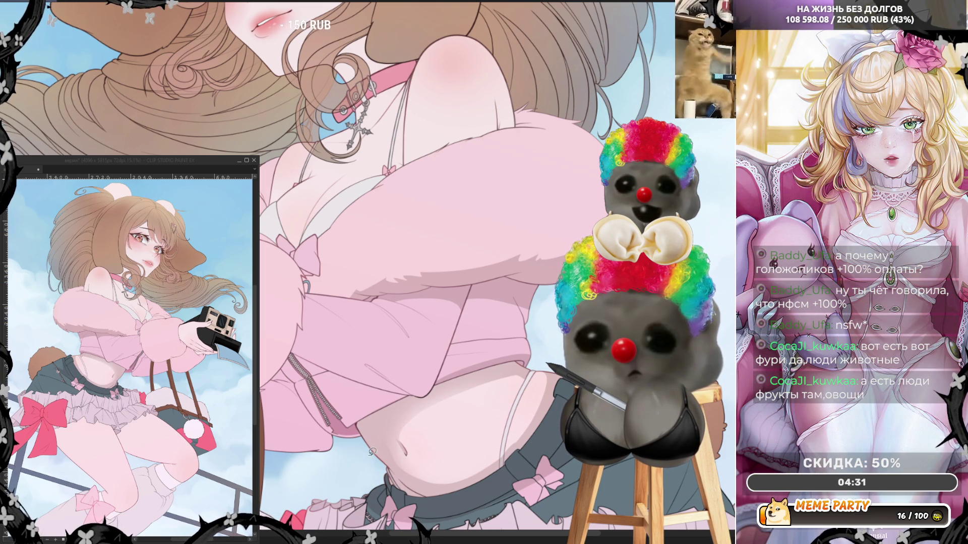
{"action": "key", "text": "ctrl+0"}
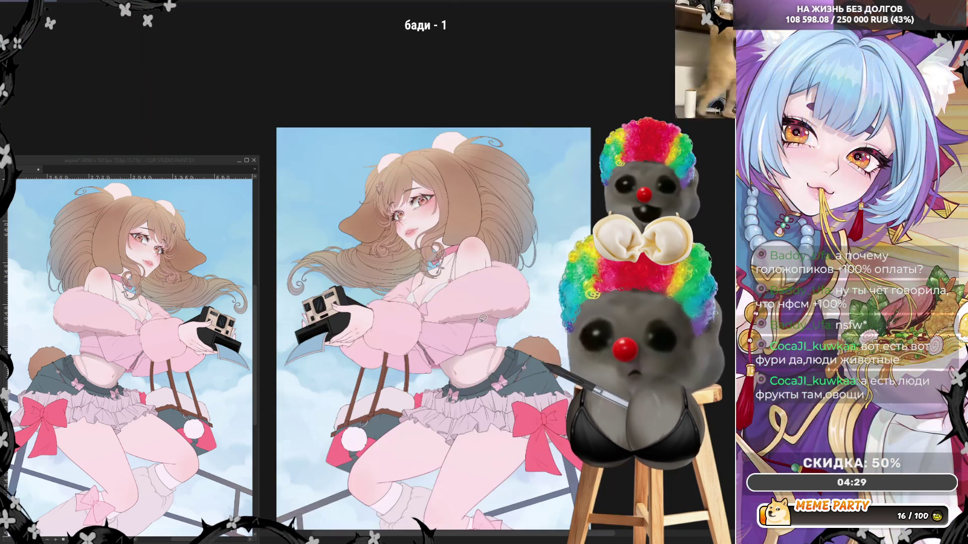
- Mirror the canvas view and zoom in on the pink jacket's zipper and belly
{"action": "scroll", "coordinate": [418, 413], "scroll_direction": "up", "scroll_amount": 3}
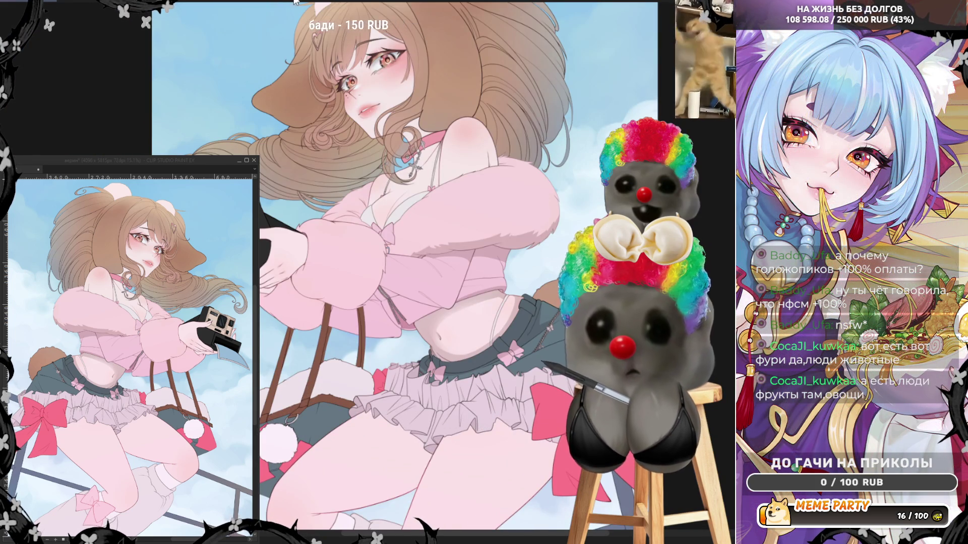
{"action": "key", "text": "h"}
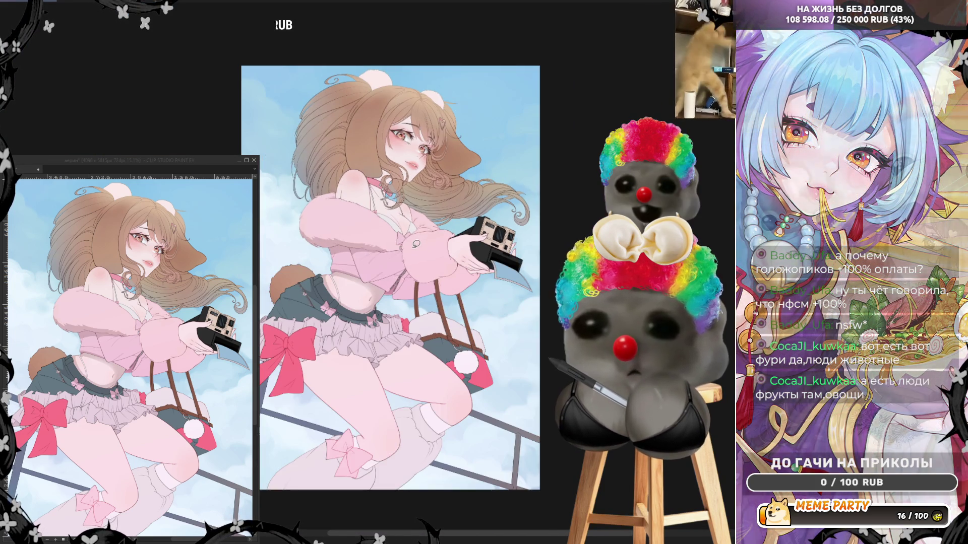
{"action": "scroll", "coordinate": [417, 240], "scroll_direction": "up", "scroll_amount": 4}
{"action": "scroll", "coordinate": [345, 297], "scroll_direction": "up", "scroll_amount": 1}
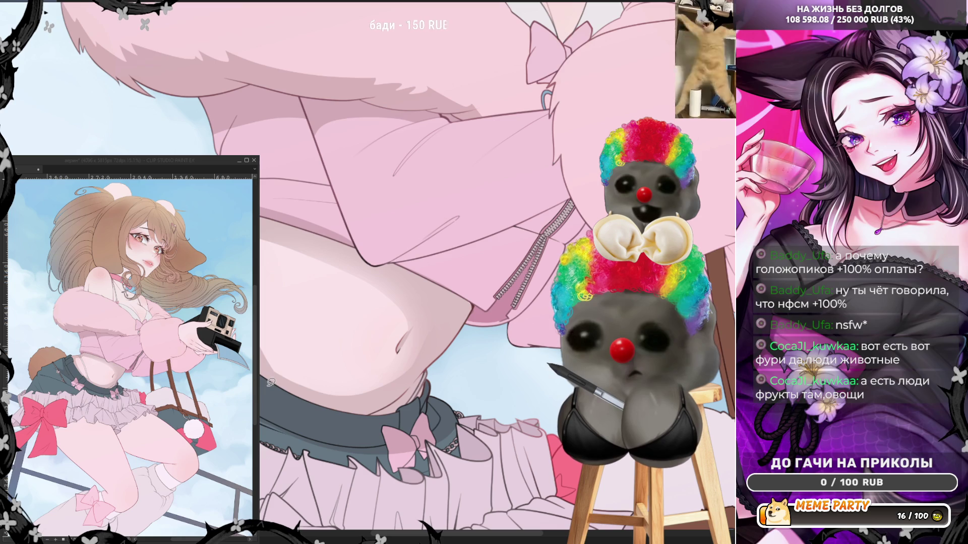
- Try several belly edge curves, undoing them, keeping one redrawn lower-edge line
{"action": "left_click_drag", "start_coordinate": [260, 345], "coordinate": [296, 385]}
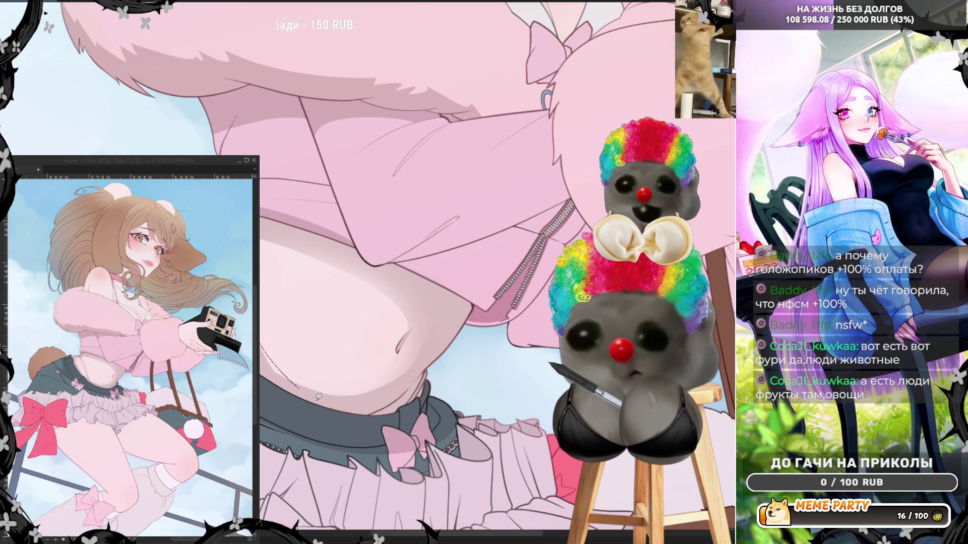
{"action": "key", "text": "ctrl+z"}
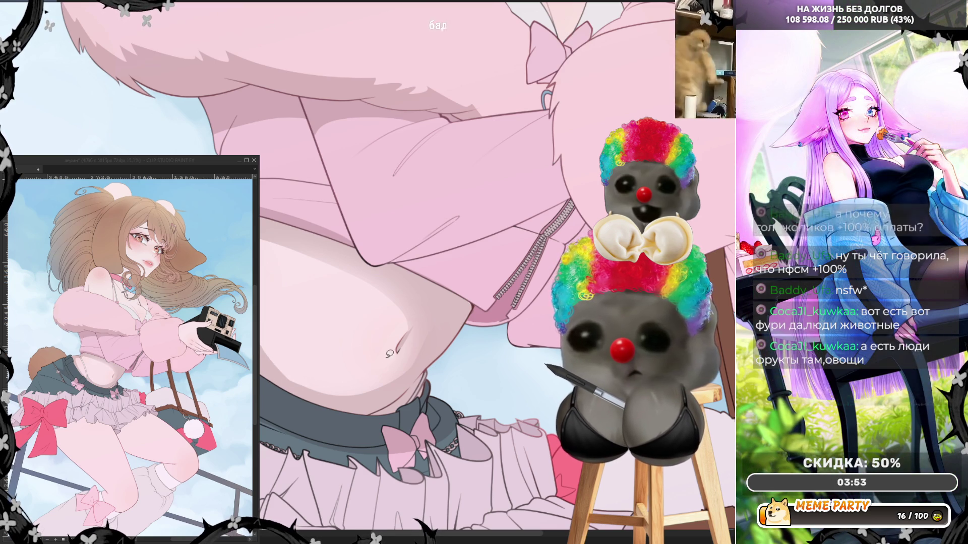
{"action": "left_click_drag", "start_coordinate": [368, 397], "coordinate": [393, 376]}
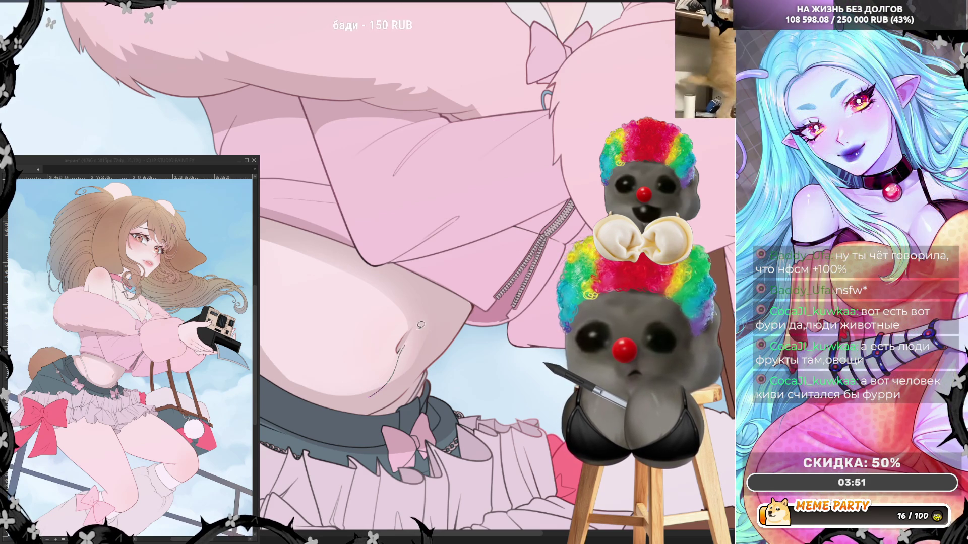
{"action": "key", "text": "ctrl+z"}
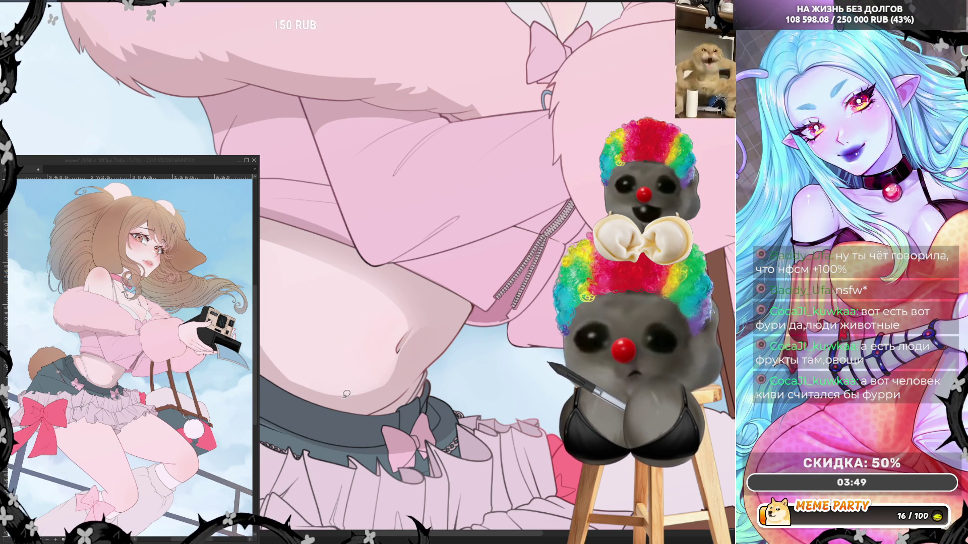
{"action": "left_click_drag", "start_coordinate": [380, 386], "coordinate": [412, 343]}
{"action": "key", "text": "ctrl+z"}
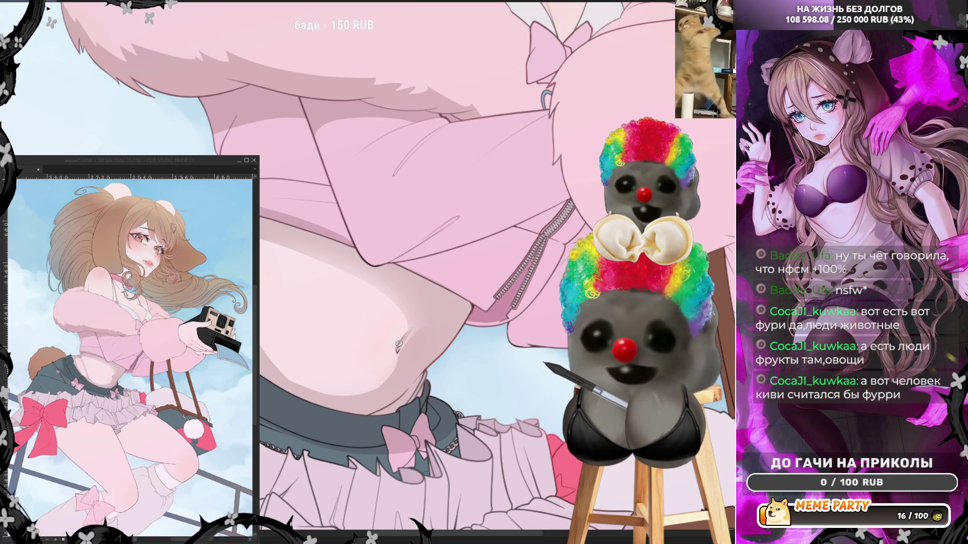
{"action": "left_click_drag", "start_coordinate": [260, 341], "coordinate": [385, 374]}
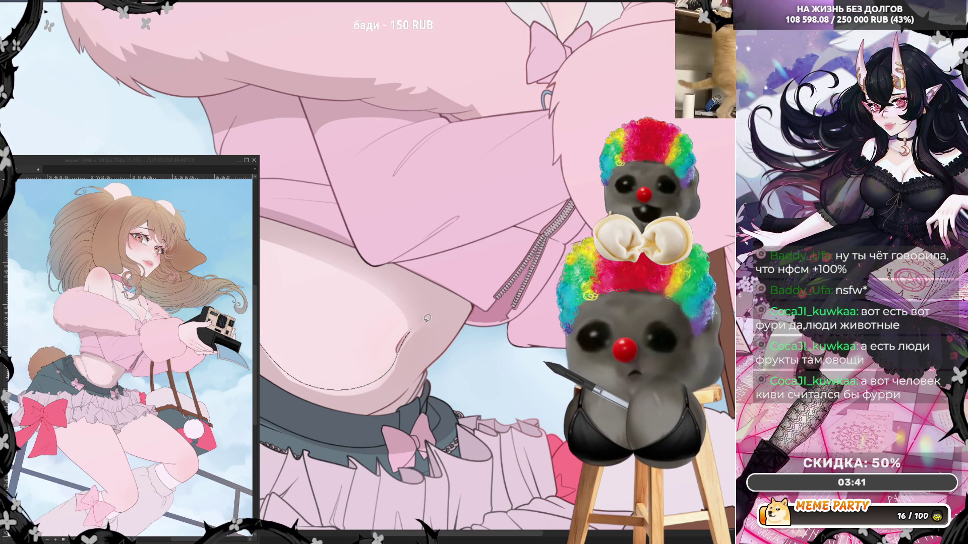
{"action": "left_click_drag", "start_coordinate": [425, 319], "coordinate": [274, 364]}
{"action": "key", "text": "ctrl+z"}
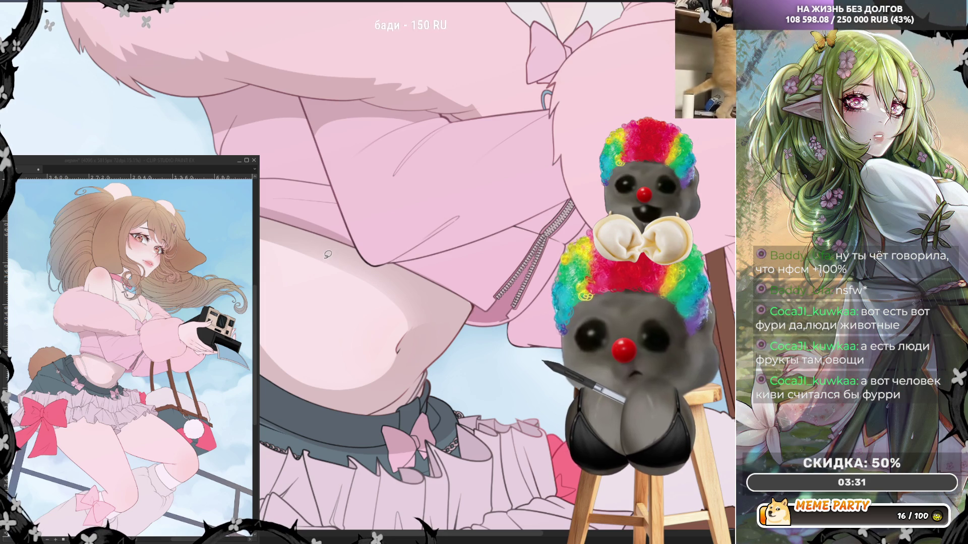
- Fill shadow patches on the skirt waistband in dark grey and add a short thin line
{"action": "scroll", "coordinate": [328, 277], "scroll_direction": "down", "scroll_amount": 2}
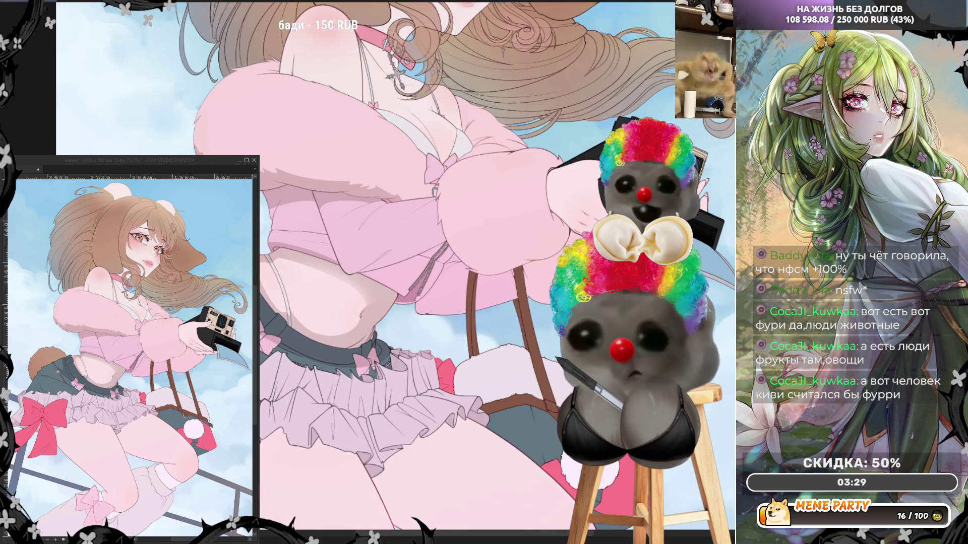
{"action": "scroll", "coordinate": [327, 277], "scroll_direction": "up", "scroll_amount": 1}
{"action": "scroll", "coordinate": [327, 277], "scroll_direction": "up", "scroll_amount": 1}
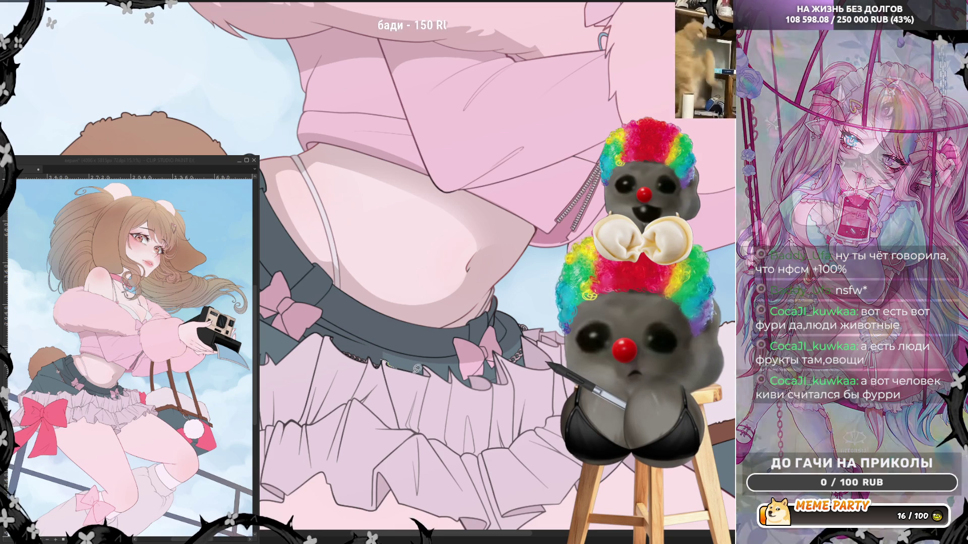
{"action": "left_click_drag", "start_coordinate": [367, 336], "coordinate": [414, 365]}
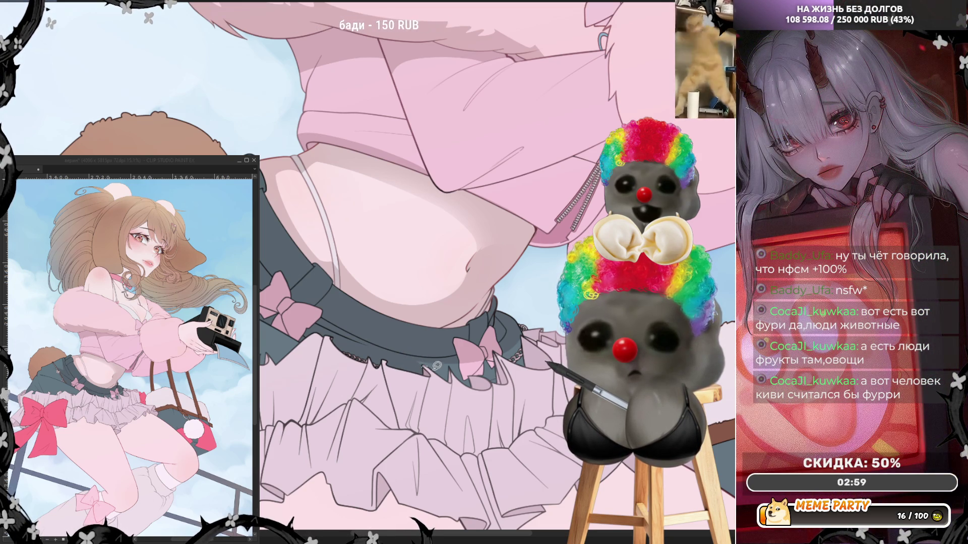
{"action": "mouse_move", "coordinate": [452, 378]}
{"action": "left_mouse_down"}
{"action": "mouse_move", "coordinate": [421, 364]}
{"action": "mouse_move", "coordinate": [434, 354]}
{"action": "mouse_move", "coordinate": [487, 387]}
{"action": "left_mouse_up"}
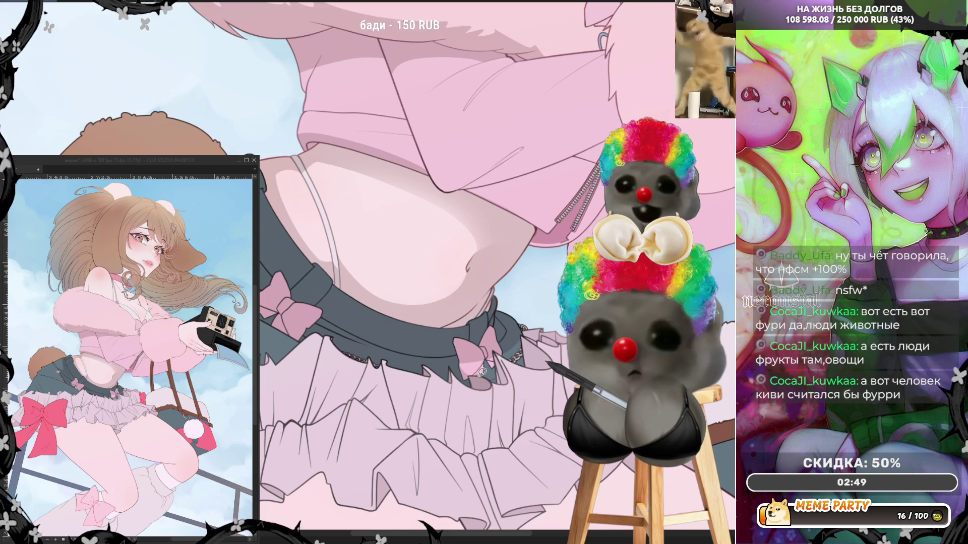
{"action": "mouse_move", "coordinate": [474, 378]}
{"action": "left_mouse_down"}
{"action": "mouse_move", "coordinate": [513, 378]}
{"action": "mouse_move", "coordinate": [502, 353]}
{"action": "mouse_move", "coordinate": [483, 347]}
{"action": "mouse_move", "coordinate": [459, 370]}
{"action": "left_mouse_up"}
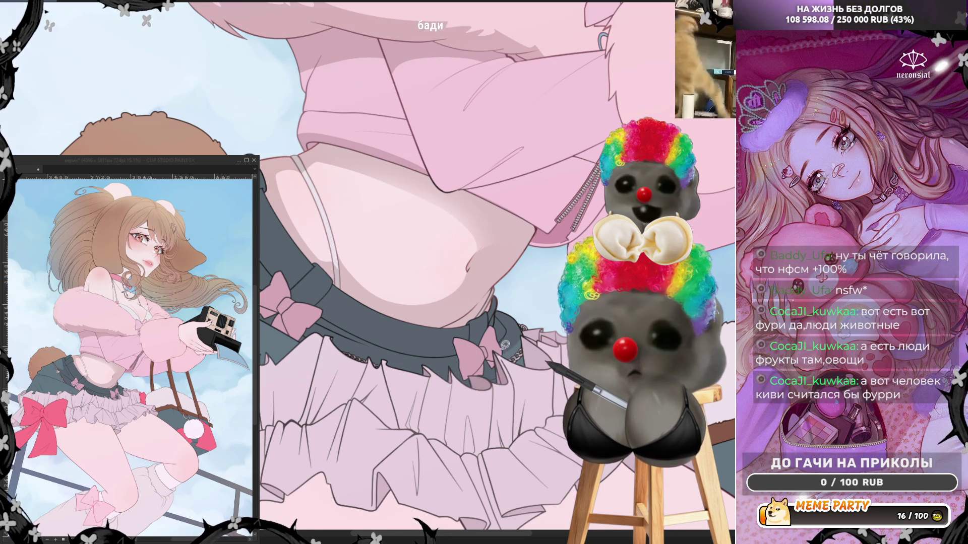
{"action": "left_click_drag", "start_coordinate": [499, 348], "coordinate": [524, 421]}
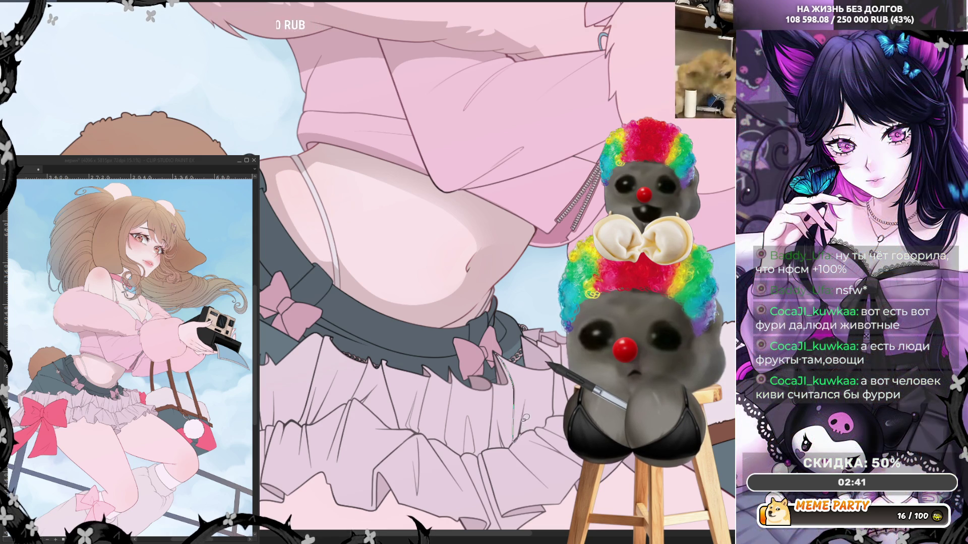
{"action": "mouse_move", "coordinate": [509, 355]}
{"action": "left_mouse_down"}
{"action": "mouse_move", "coordinate": [496, 351]}
{"action": "mouse_move", "coordinate": [525, 366]}
{"action": "left_mouse_up"}
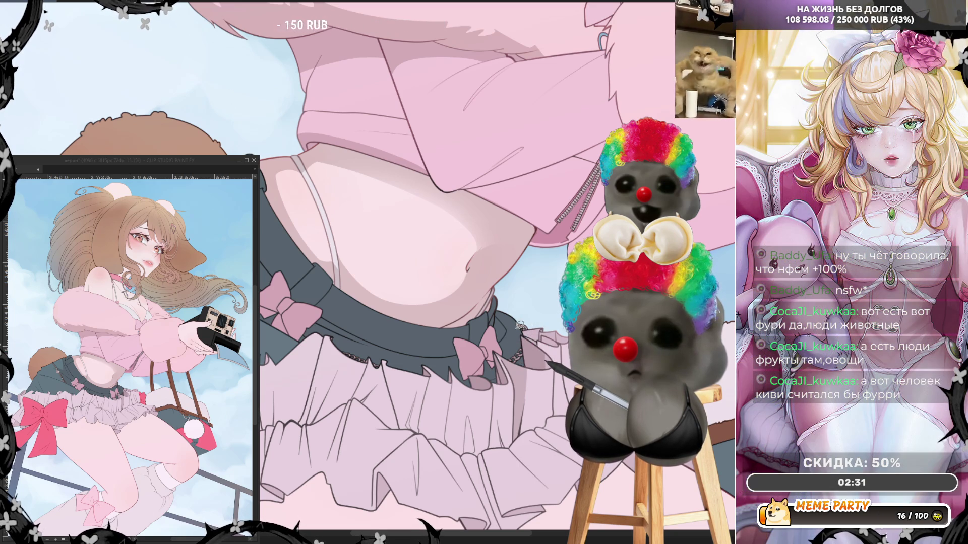
{"action": "left_click_drag", "start_coordinate": [517, 323], "coordinate": [549, 320]}
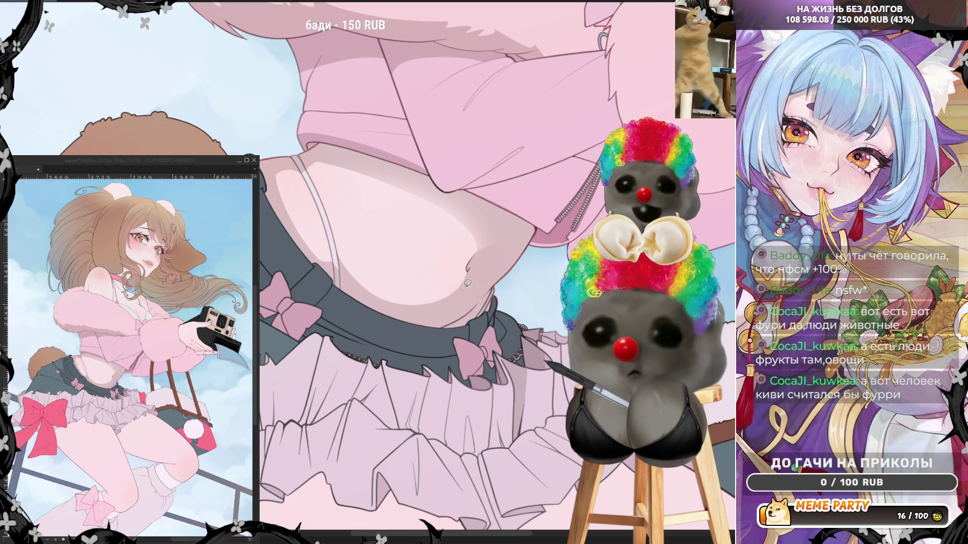
{"action": "scroll", "coordinate": [468, 283], "scroll_direction": "down", "scroll_amount": 3}
- Draw along the red bow's lower edge and erase the stray green strokes beneath it
{"action": "scroll", "coordinate": [468, 283], "scroll_direction": "up", "scroll_amount": 2}
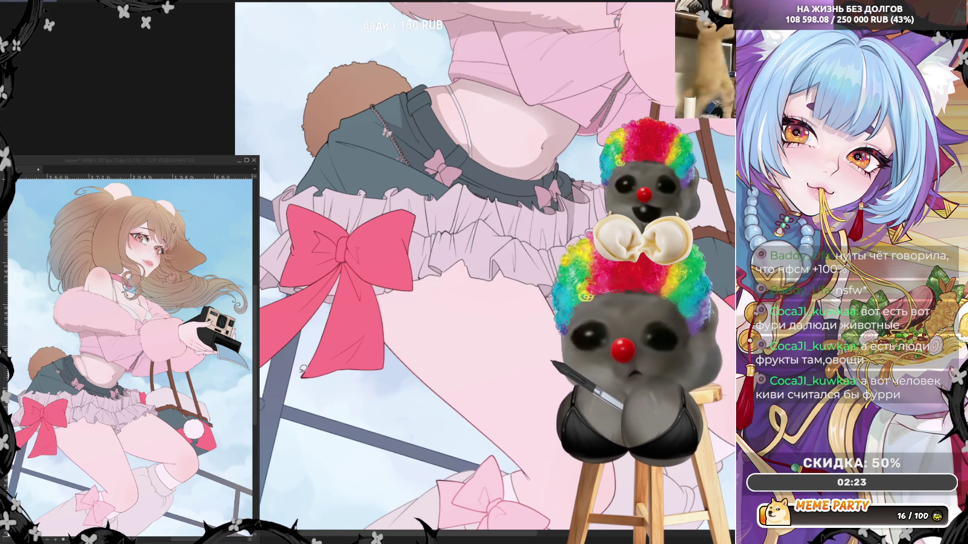
{"action": "left_click_drag", "start_coordinate": [338, 361], "coordinate": [354, 359]}
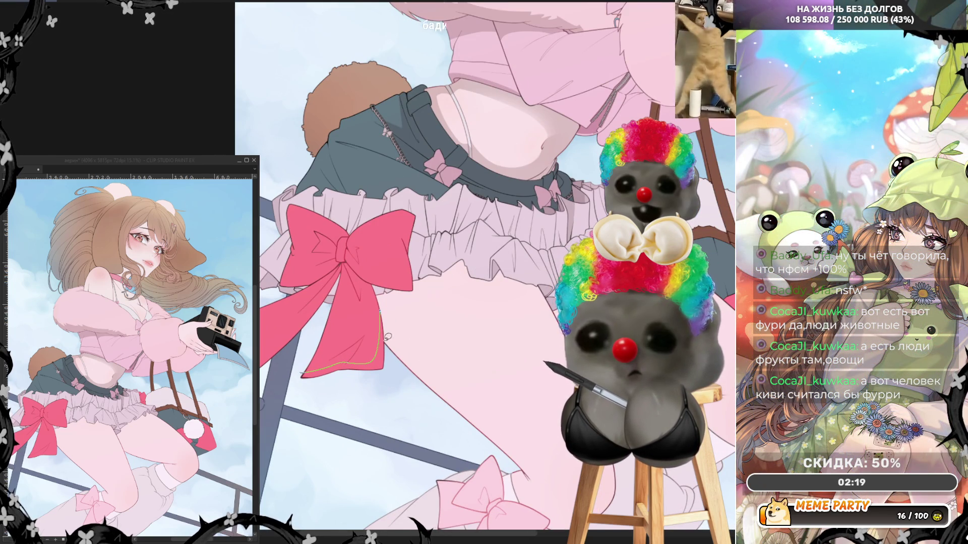
{"action": "left_click_drag", "start_coordinate": [371, 402], "coordinate": [261, 325]}
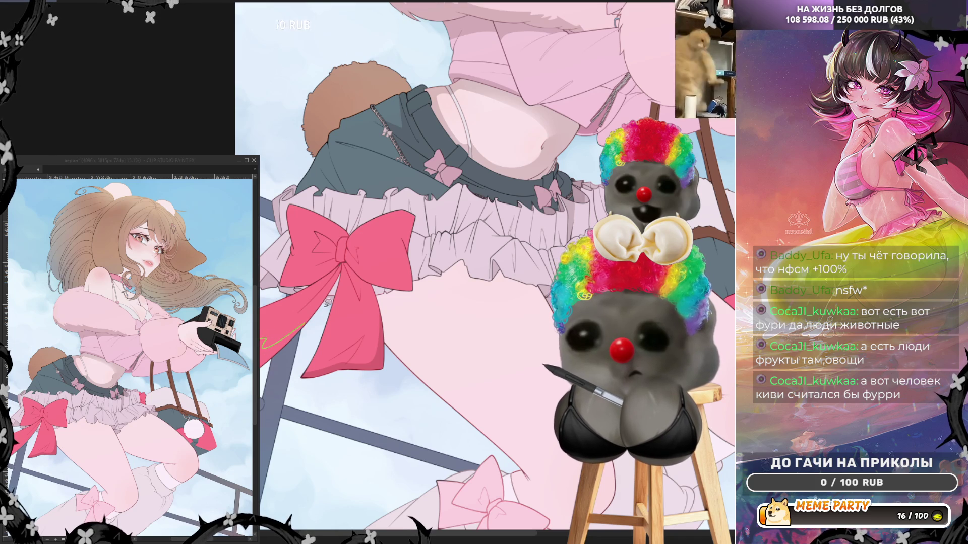
{"action": "left_click_drag", "start_coordinate": [305, 335], "coordinate": [260, 333]}
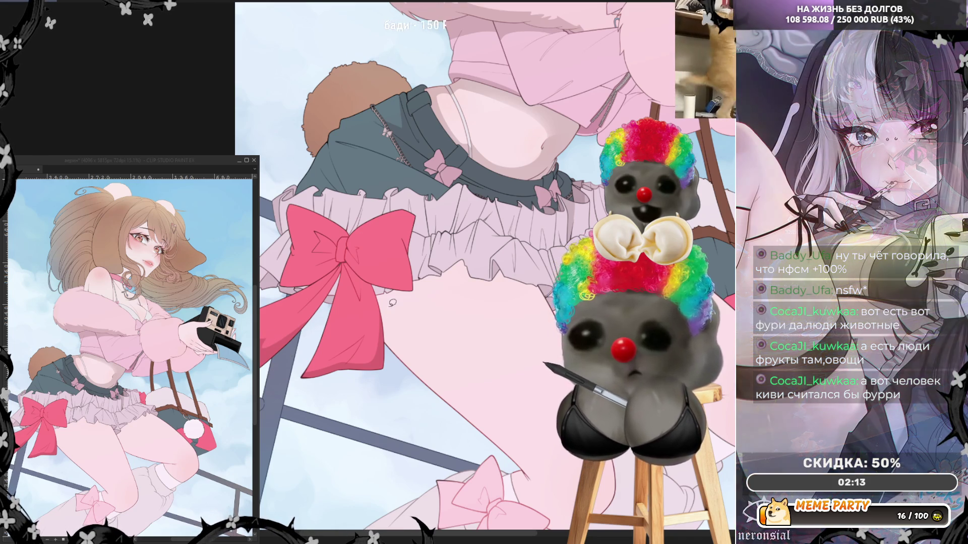
- Trace the leg's edge, then fill a shadow area under the skirt
{"action": "left_click_drag", "start_coordinate": [385, 296], "coordinate": [428, 381]}
{"action": "left_click_drag", "start_coordinate": [473, 435], "coordinate": [407, 395]}
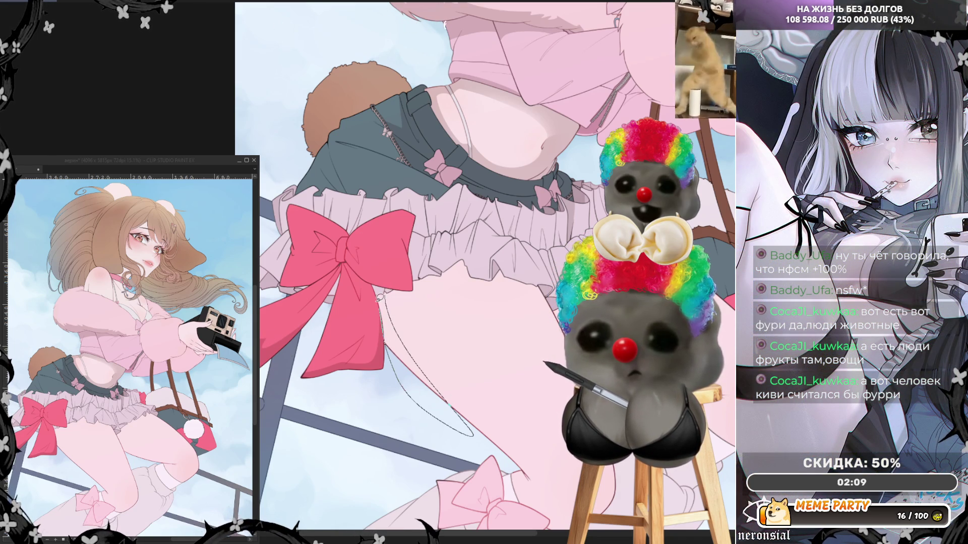
{"action": "key", "text": "ctrl+d"}
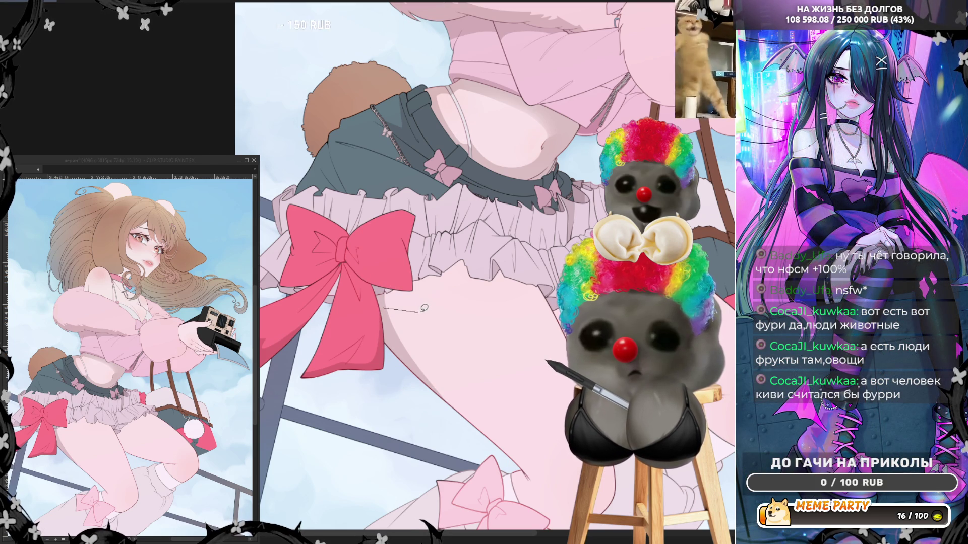
{"action": "mouse_move", "coordinate": [428, 285]}
{"action": "left_mouse_down"}
{"action": "mouse_move", "coordinate": [464, 276]}
{"action": "mouse_move", "coordinate": [552, 297]}
{"action": "left_mouse_up"}
{"action": "left_click_drag", "start_coordinate": [502, 254], "coordinate": [418, 252]}
{"action": "mouse_move", "coordinate": [385, 286]}
{"action": "left_mouse_down"}
{"action": "mouse_move", "coordinate": [360, 259]}
{"action": "mouse_move", "coordinate": [376, 286]}
{"action": "mouse_move", "coordinate": [398, 282]}
{"action": "left_mouse_up"}
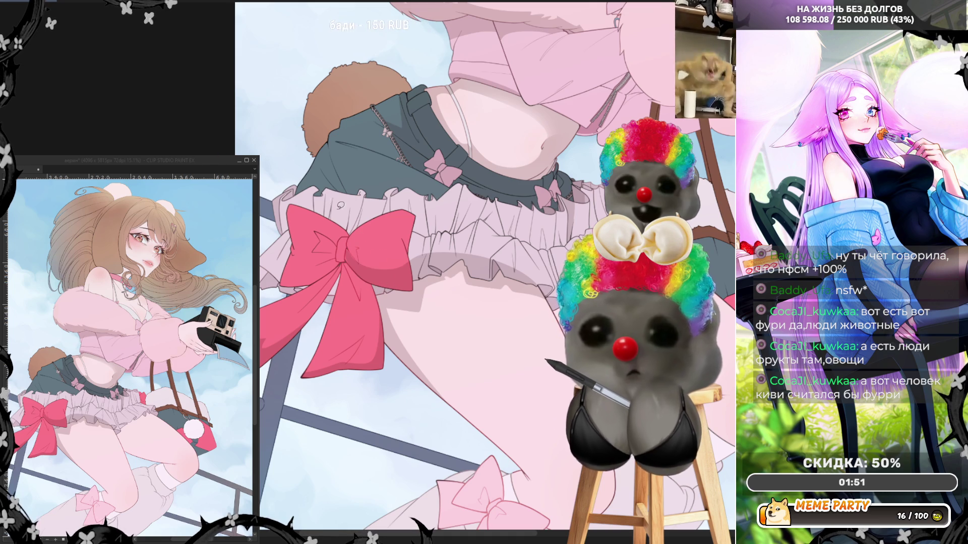
- Lasso-fill a shadow shape over the red bow's centre
{"action": "mouse_move", "coordinate": [346, 252]}
{"action": "left_mouse_down"}
{"action": "mouse_move", "coordinate": [366, 267]}
{"action": "mouse_move", "coordinate": [350, 250]}
{"action": "left_mouse_up"}
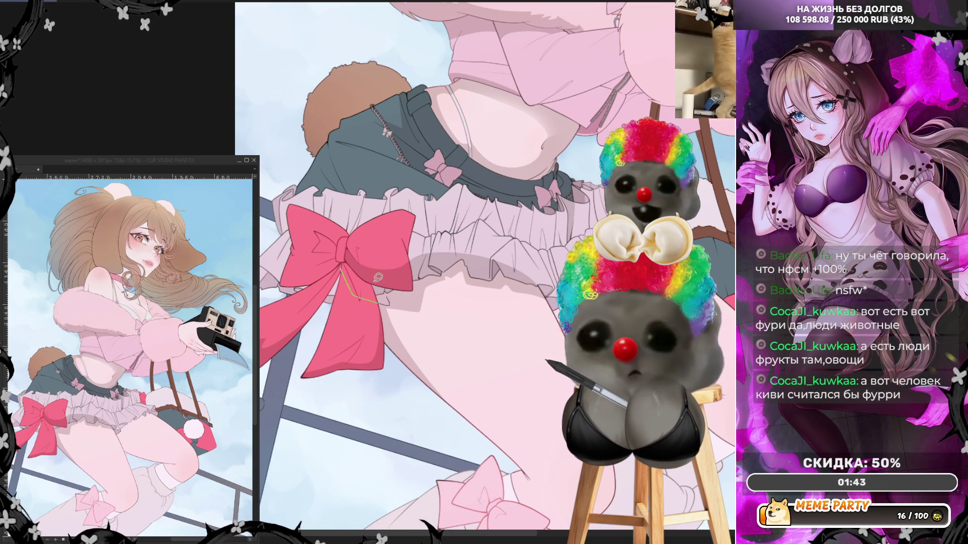
{"action": "left_click_drag", "start_coordinate": [343, 263], "coordinate": [343, 262]}
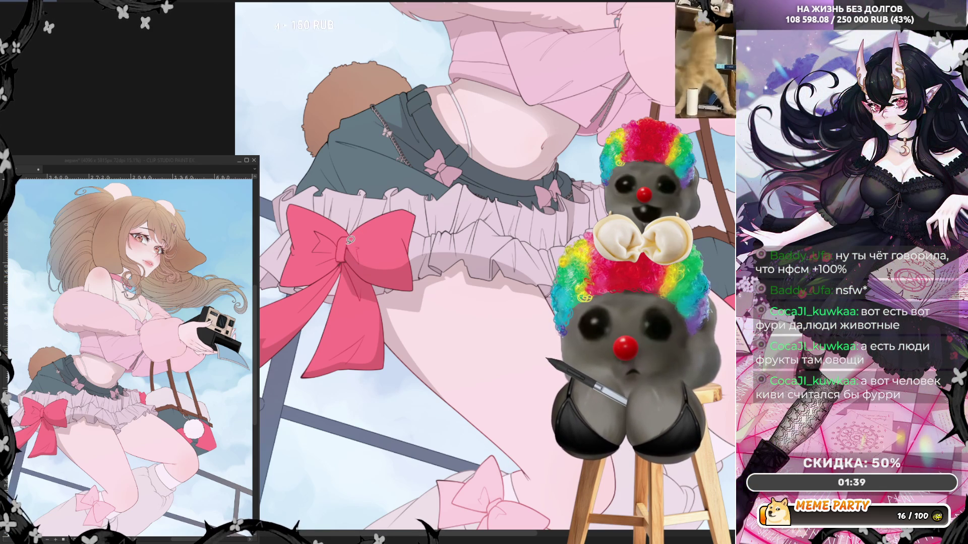
{"action": "mouse_move", "coordinate": [344, 247]}
{"action": "left_mouse_down"}
{"action": "mouse_move", "coordinate": [316, 258]}
{"action": "mouse_move", "coordinate": [297, 247]}
{"action": "left_mouse_up"}
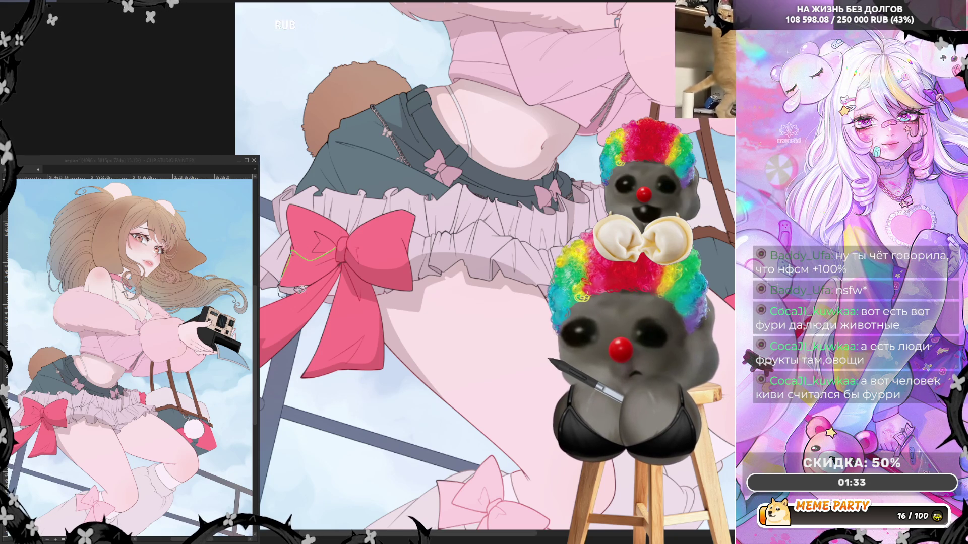
{"action": "mouse_move", "coordinate": [341, 278]}
{"action": "left_mouse_down"}
{"action": "mouse_move", "coordinate": [348, 260]}
{"action": "mouse_move", "coordinate": [336, 247]}
{"action": "left_mouse_up"}
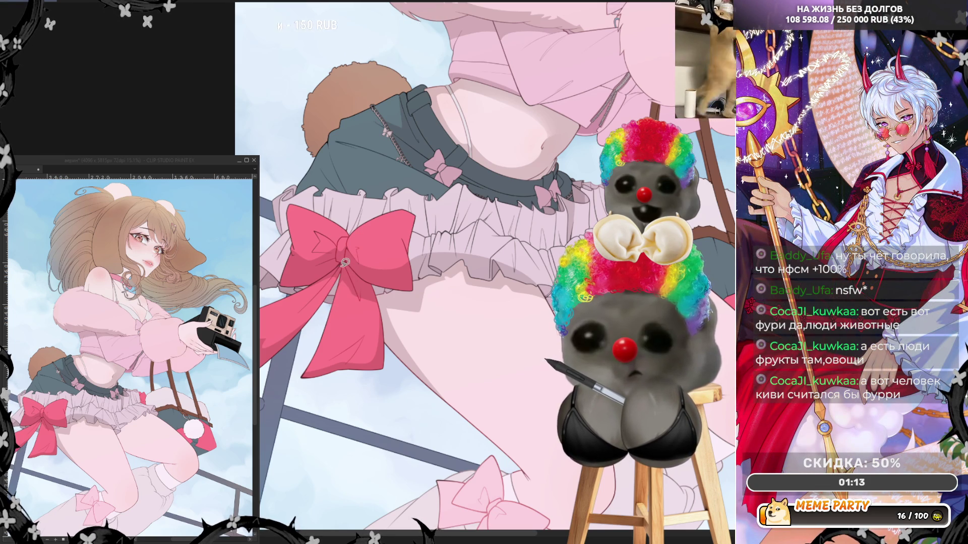
- Lasso-fill the first two additional shadow shapes on the red bow
{"action": "left_click_drag", "start_coordinate": [344, 277], "coordinate": [363, 317]}
{"action": "left_click_drag", "start_coordinate": [368, 277], "coordinate": [368, 278]}
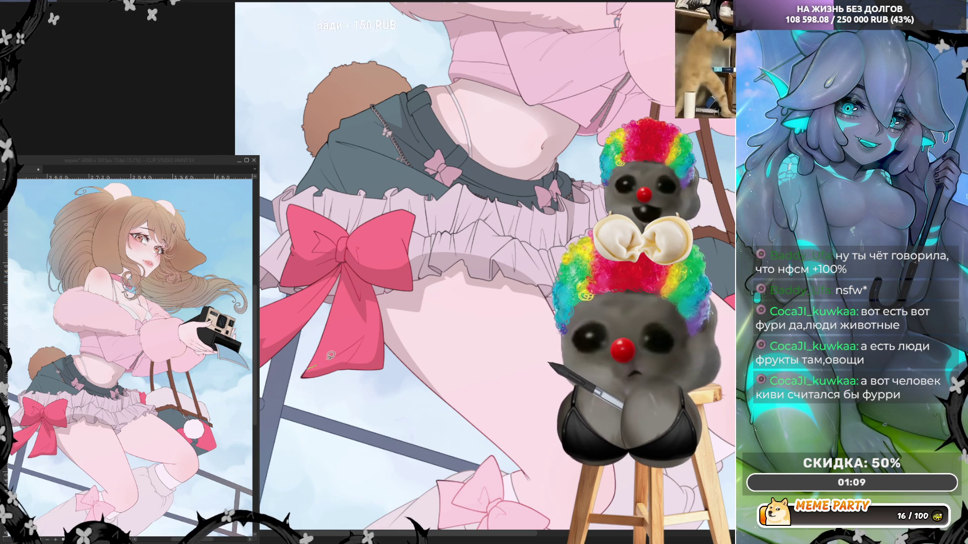
{"action": "mouse_move", "coordinate": [366, 332]}
{"action": "left_mouse_down"}
{"action": "mouse_move", "coordinate": [348, 365]}
{"action": "mouse_move", "coordinate": [355, 360]}
{"action": "left_mouse_up"}
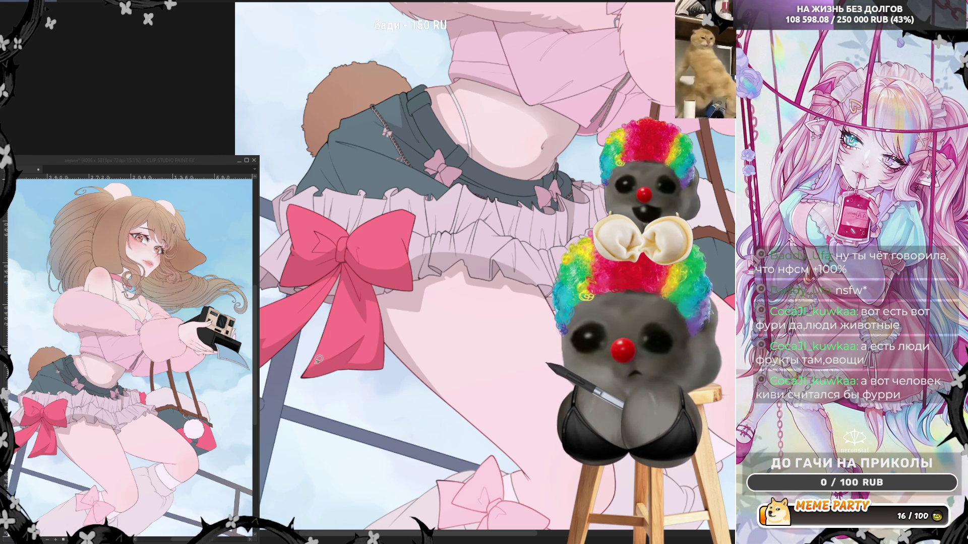
{"action": "mouse_move", "coordinate": [343, 272]}
{"action": "left_mouse_down"}
{"action": "mouse_move", "coordinate": [328, 349]}
{"action": "mouse_move", "coordinate": [366, 336]}
{"action": "mouse_move", "coordinate": [359, 348]}
{"action": "mouse_move", "coordinate": [297, 379]}
{"action": "left_mouse_up"}
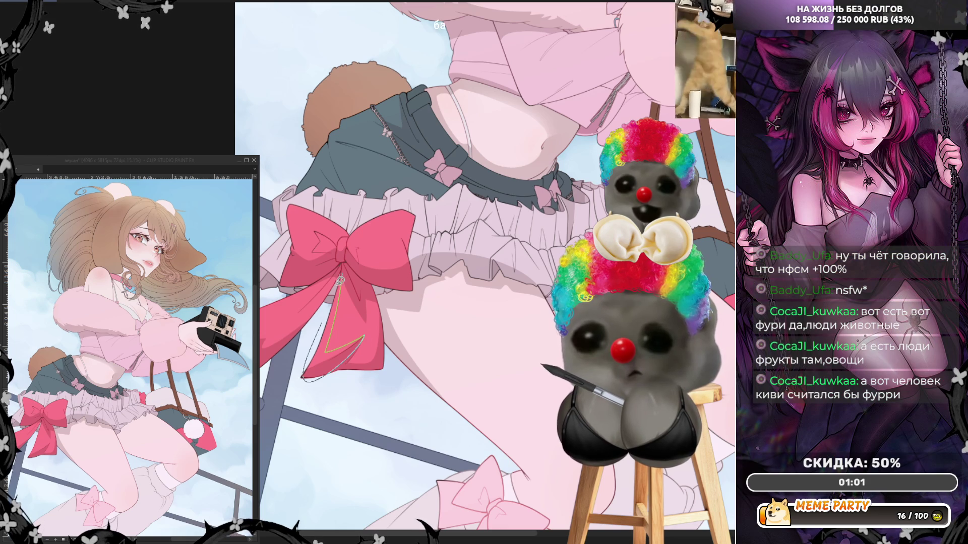
{"action": "left_click_drag", "start_coordinate": [339, 283], "coordinate": [348, 278]}
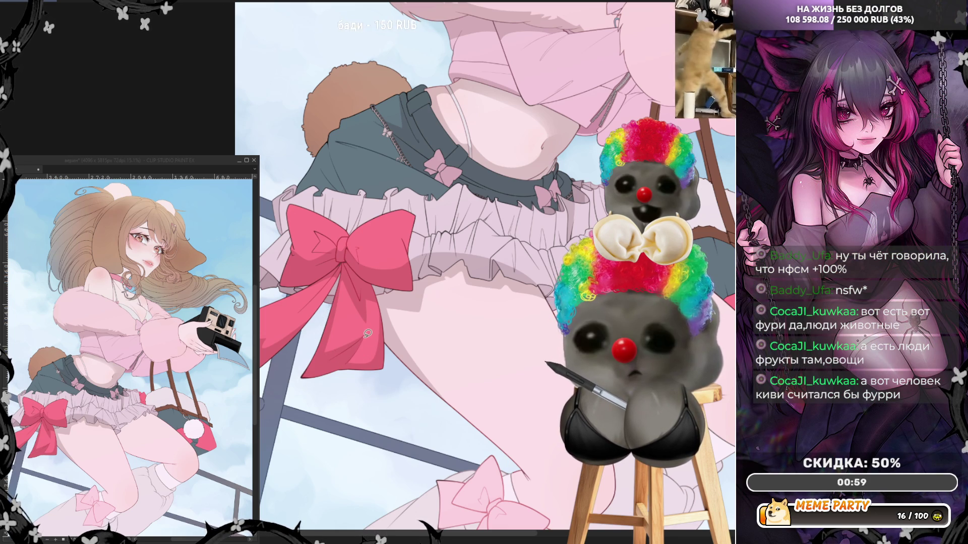
- Add two more bow shadows reaching its lower edge, then fill the upper-left skirt dark
{"action": "mouse_move", "coordinate": [361, 348]}
{"action": "left_mouse_down"}
{"action": "mouse_move", "coordinate": [372, 353]}
{"action": "mouse_move", "coordinate": [383, 293]}
{"action": "left_mouse_up"}
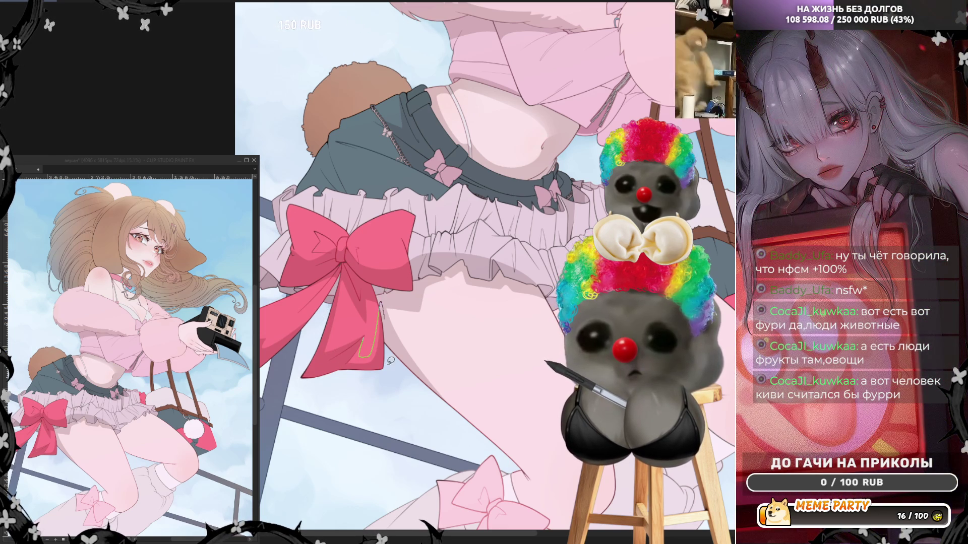
{"action": "left_click_drag", "start_coordinate": [333, 366], "coordinate": [337, 359]}
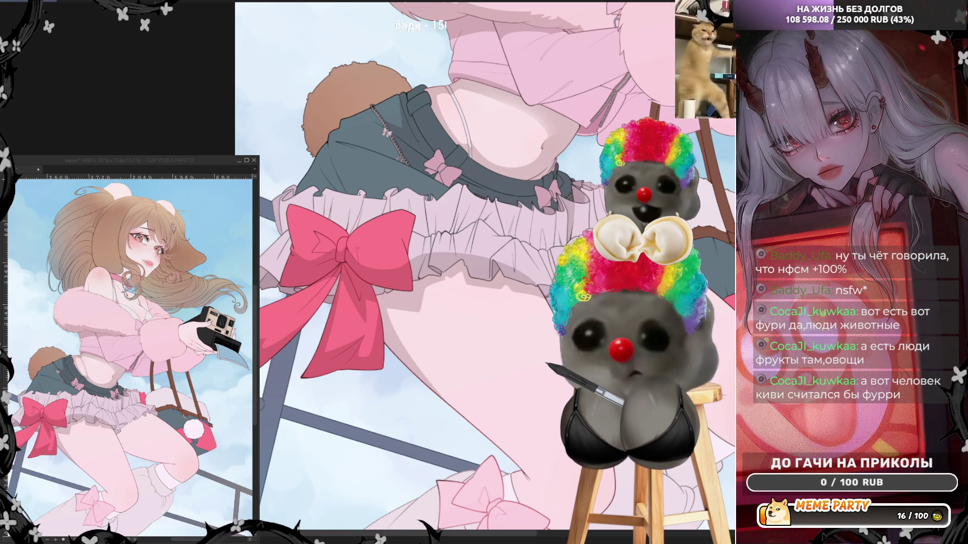
{"action": "mouse_move", "coordinate": [337, 266]}
{"action": "left_mouse_down"}
{"action": "mouse_move", "coordinate": [262, 315]}
{"action": "mouse_move", "coordinate": [287, 325]}
{"action": "left_mouse_up"}
{"action": "mouse_move", "coordinate": [289, 291]}
{"action": "left_mouse_down"}
{"action": "mouse_move", "coordinate": [305, 287]}
{"action": "mouse_move", "coordinate": [295, 312]}
{"action": "mouse_move", "coordinate": [302, 327]}
{"action": "left_mouse_up"}
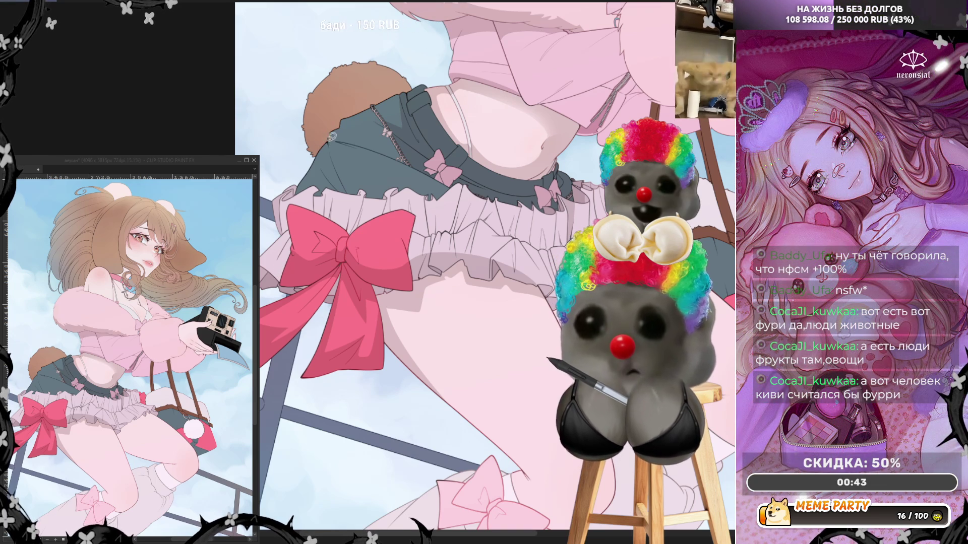
{"action": "mouse_move", "coordinate": [355, 152]}
{"action": "left_mouse_down"}
{"action": "mouse_move", "coordinate": [391, 185]}
{"action": "mouse_move", "coordinate": [348, 137]}
{"action": "left_mouse_up"}
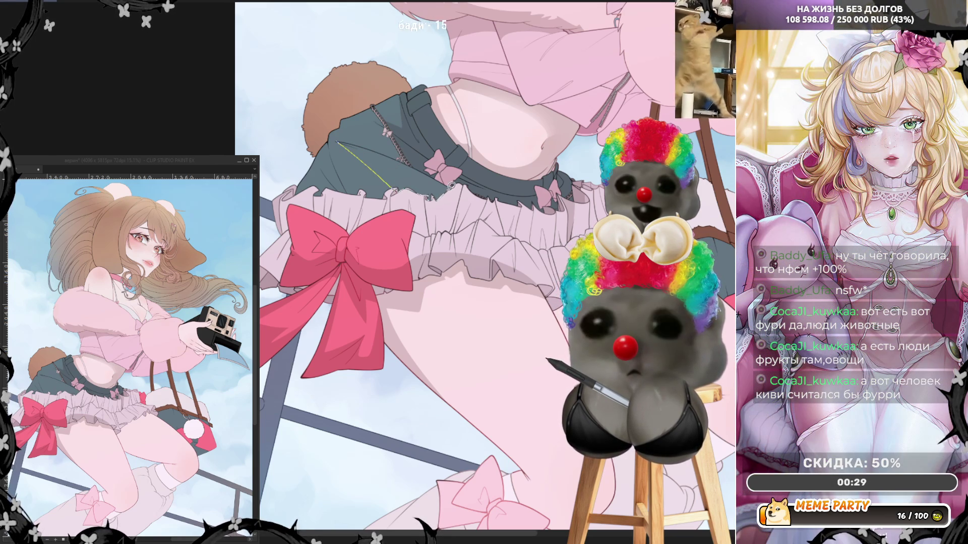
{"action": "double_click", "coordinate": [339, 140]}
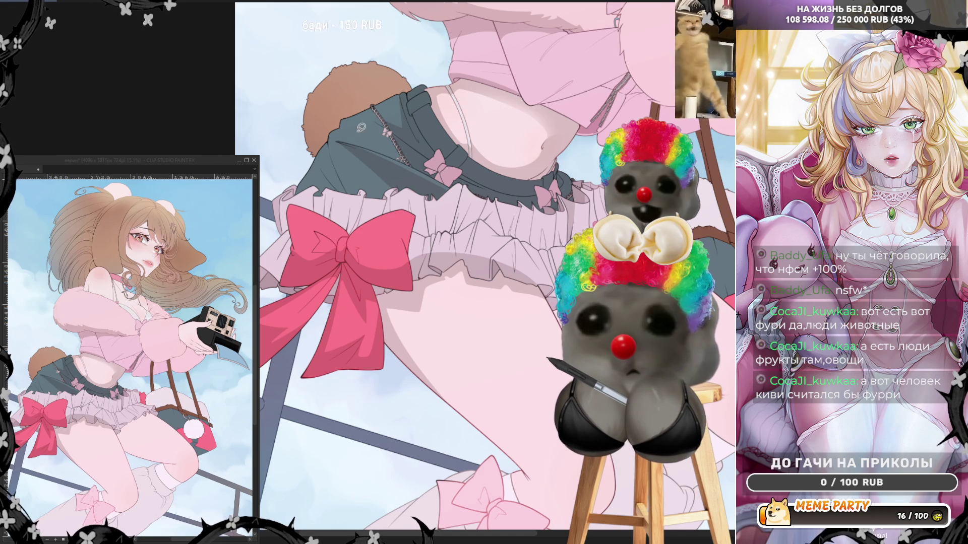
- Mirror the canvas view and try straight guide lines between knee and bow, undoing them
{"action": "key", "text": "h"}
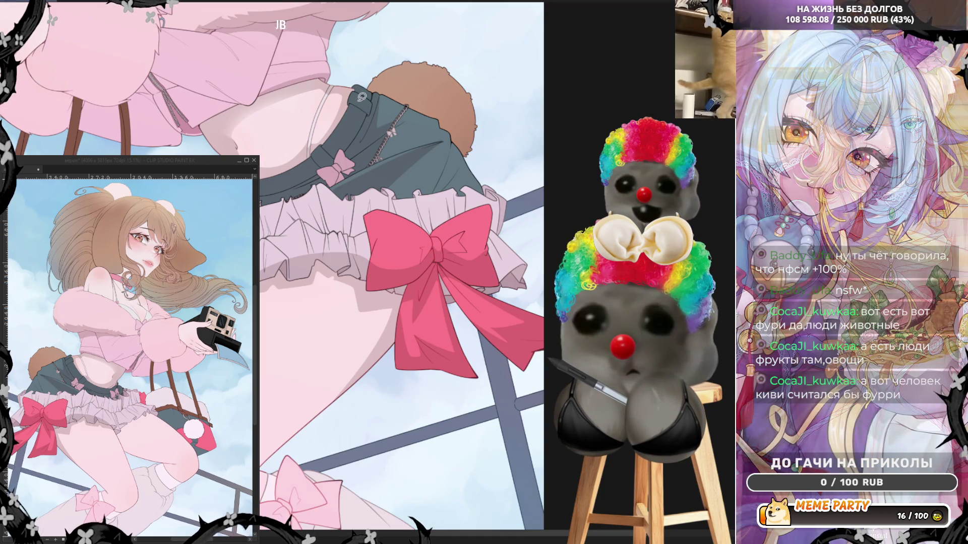
{"action": "scroll", "coordinate": [431, 146], "scroll_direction": "down", "scroll_amount": 3}
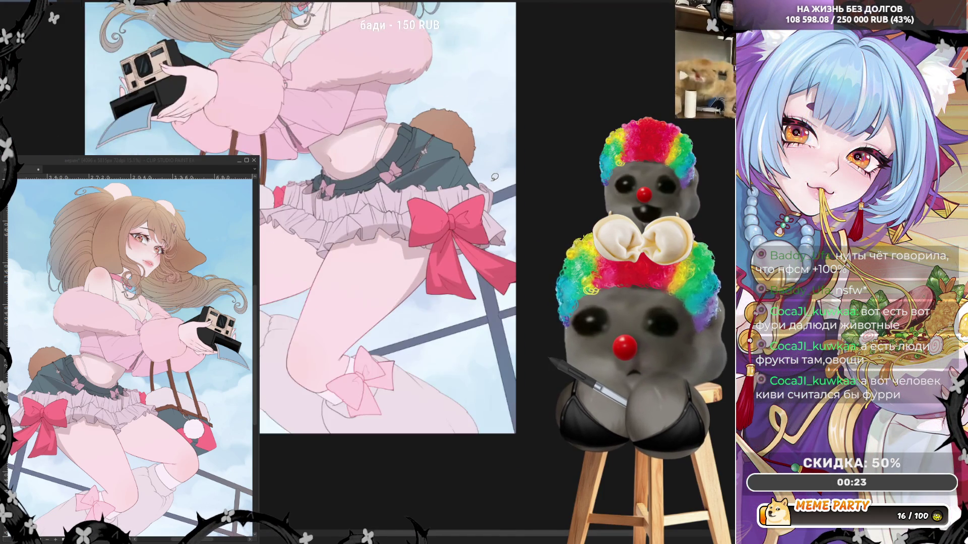
{"action": "scroll", "coordinate": [386, 290], "scroll_direction": "up", "scroll_amount": 3}
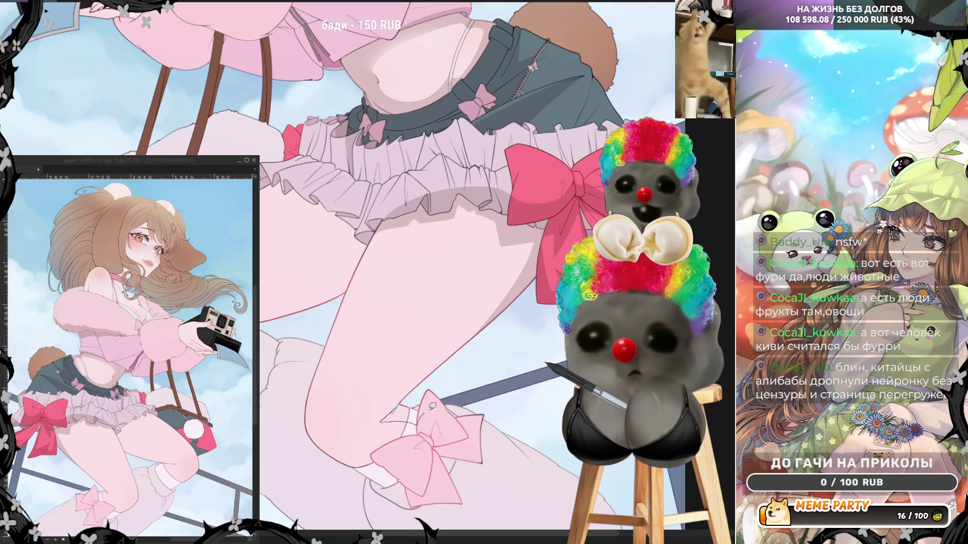
{"action": "left_click_drag", "start_coordinate": [463, 426], "coordinate": [452, 399]}
{"action": "key", "text": "ctrl+z"}
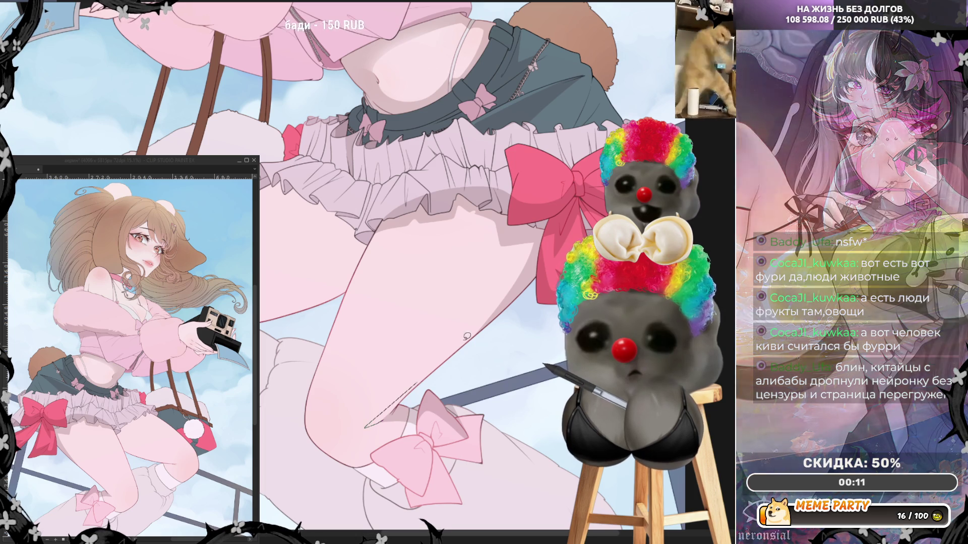
{"action": "left_click_drag", "start_coordinate": [368, 426], "coordinate": [534, 236]}
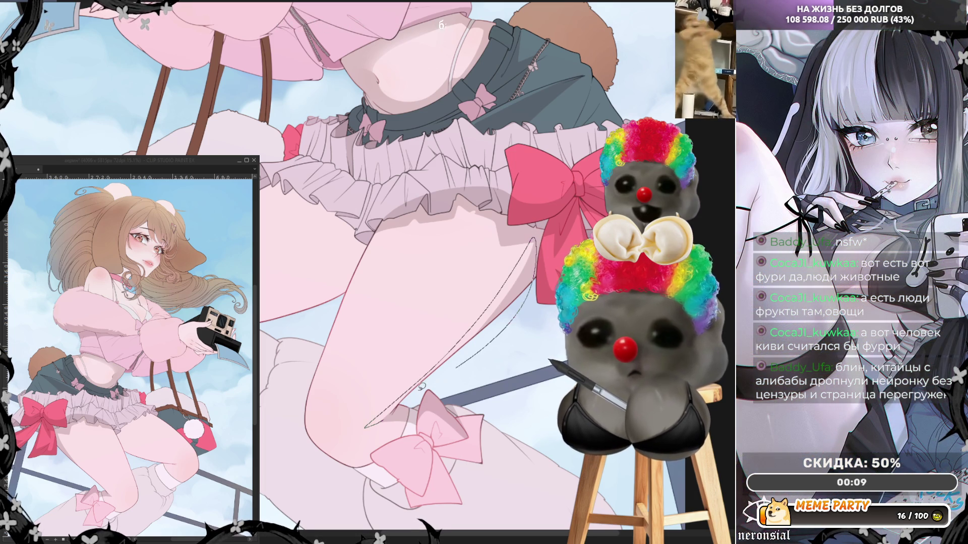
{"action": "key", "text": "ctrl+z"}
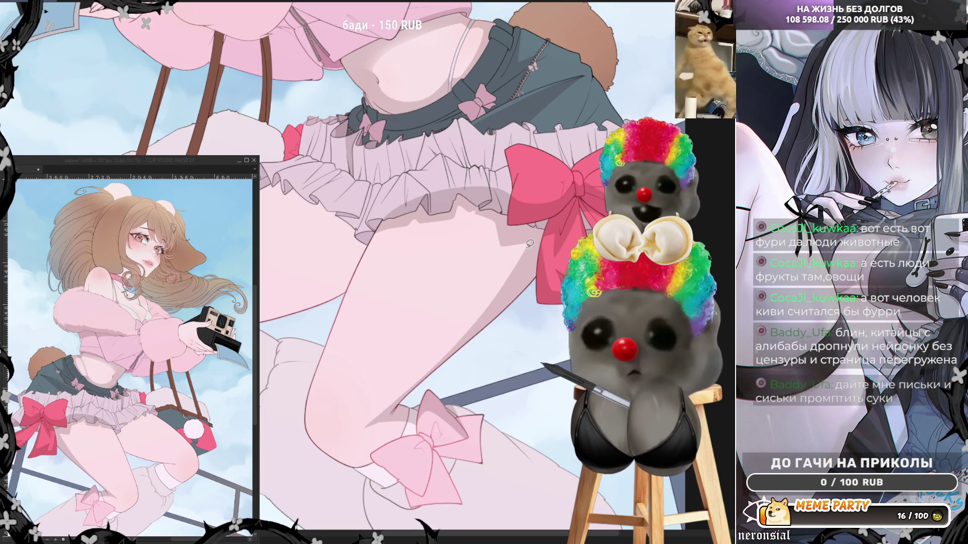
{"action": "mouse_move", "coordinate": [525, 241]}
{"action": "left_mouse_down"}
{"action": "mouse_move", "coordinate": [354, 424]}
{"action": "mouse_move", "coordinate": [419, 432]}
{"action": "mouse_move", "coordinate": [497, 497]}
{"action": "mouse_move", "coordinate": [563, 528]}
{"action": "mouse_move", "coordinate": [605, 429]}
{"action": "mouse_move", "coordinate": [559, 290]}
{"action": "mouse_move", "coordinate": [472, 252]}
{"action": "mouse_move", "coordinate": [538, 108]}
{"action": "mouse_move", "coordinate": [530, 112]}
{"action": "left_mouse_up"}
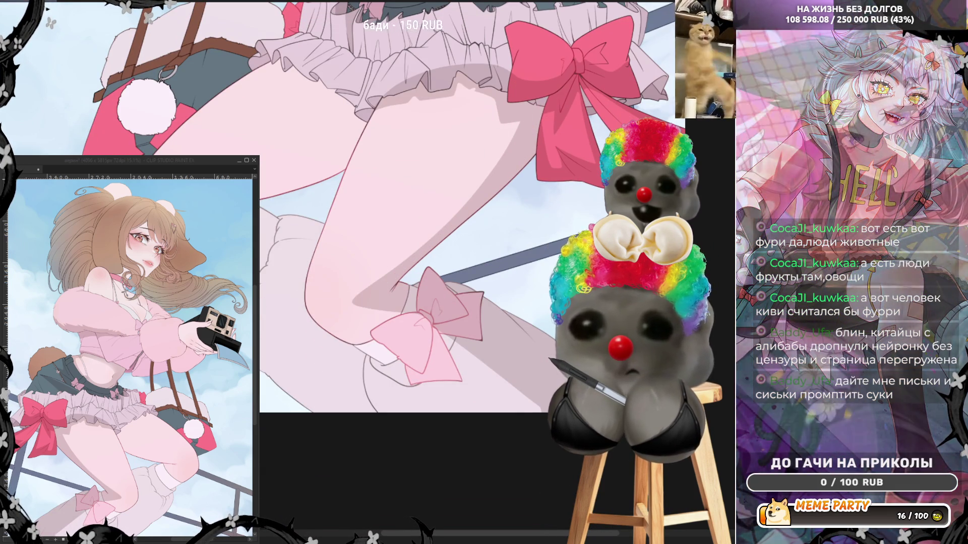
- Try a leg shadow and a line across the knee, undoing both
{"action": "mouse_move", "coordinate": [261, 179]}
{"action": "left_mouse_down"}
{"action": "mouse_move", "coordinate": [368, 119]}
{"action": "mouse_move", "coordinate": [352, 160]}
{"action": "mouse_move", "coordinate": [298, 201]}
{"action": "mouse_move", "coordinate": [330, 212]}
{"action": "mouse_move", "coordinate": [305, 262]}
{"action": "mouse_move", "coordinate": [276, 237]}
{"action": "left_mouse_up"}
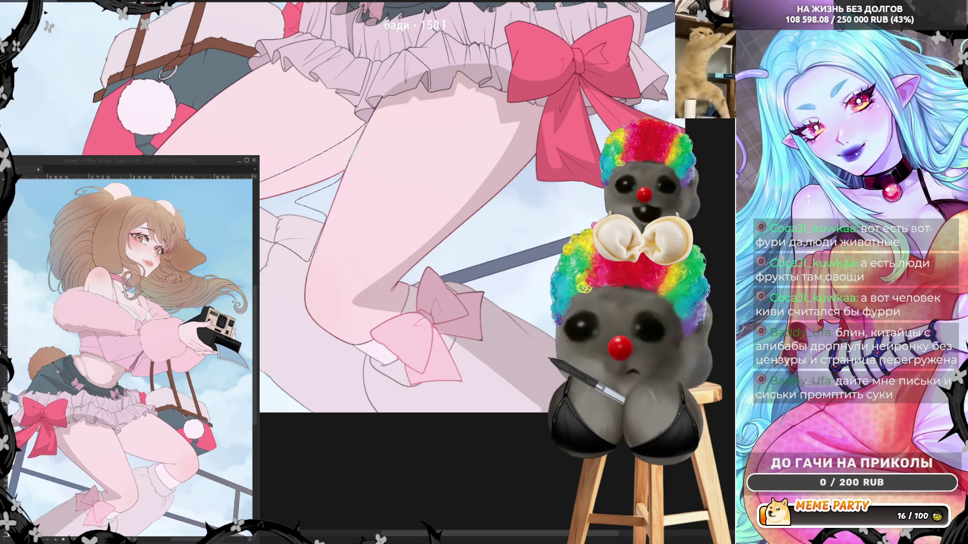
{"action": "mouse_move", "coordinate": [276, 238]}
{"action": "left_mouse_down"}
{"action": "mouse_move", "coordinate": [285, 226]}
{"action": "mouse_move", "coordinate": [289, 248]}
{"action": "left_mouse_up"}
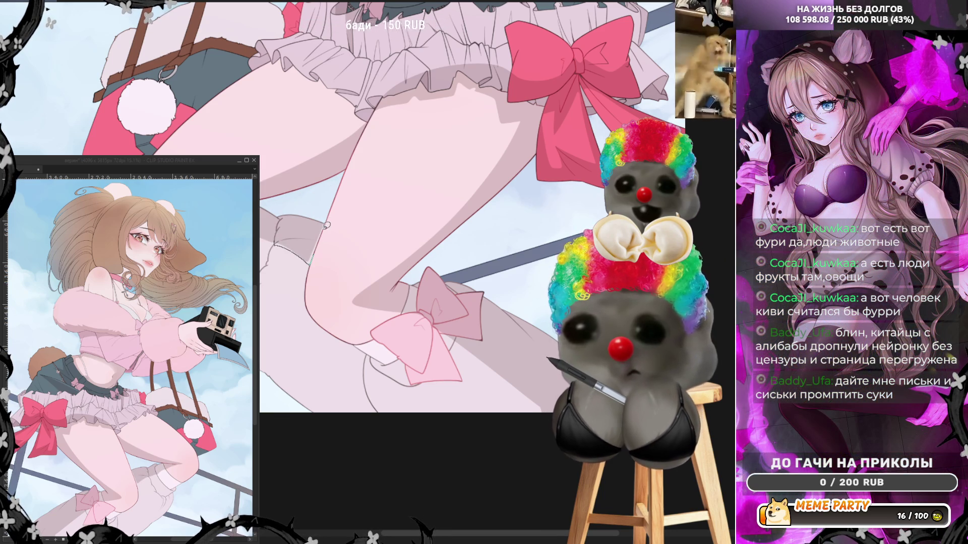
{"action": "key", "text": "ctrl+z"}
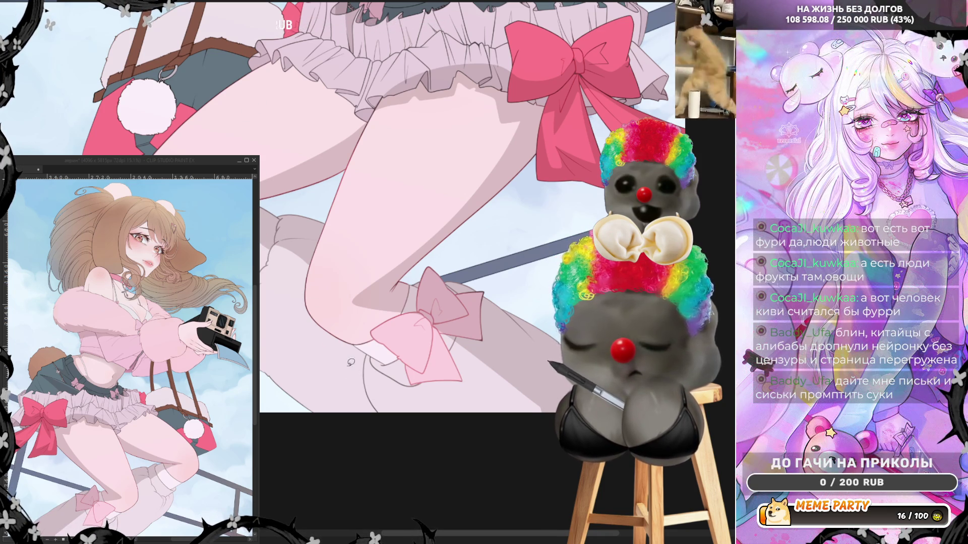
{"action": "mouse_move", "coordinate": [306, 282]}
{"action": "left_mouse_down"}
{"action": "mouse_move", "coordinate": [383, 289]}
{"action": "mouse_move", "coordinate": [403, 316]}
{"action": "mouse_move", "coordinate": [363, 330]}
{"action": "mouse_move", "coordinate": [308, 297]}
{"action": "left_mouse_up"}
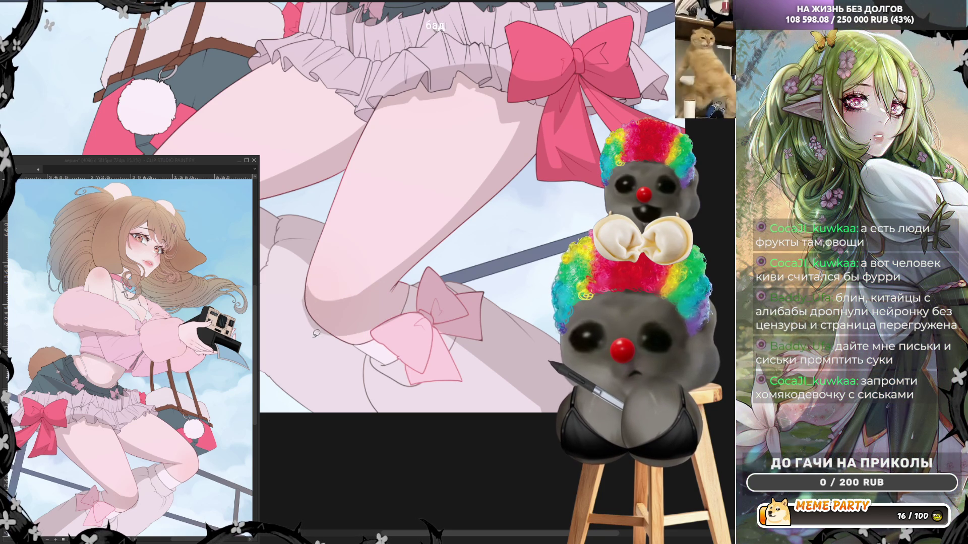
{"action": "key", "text": "ctrl+z"}
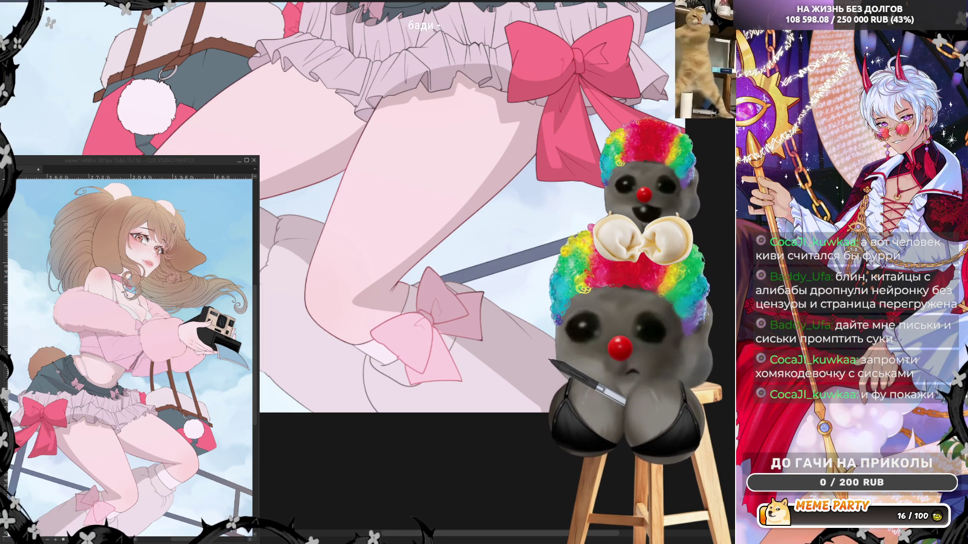
- Lasso-fill a darker shadow along the thigh down toward the knee
{"action": "mouse_move", "coordinate": [260, 203]}
{"action": "left_mouse_down"}
{"action": "mouse_move", "coordinate": [309, 226]}
{"action": "mouse_move", "coordinate": [305, 283]}
{"action": "left_mouse_up"}
{"action": "left_click_drag", "start_coordinate": [286, 365], "coordinate": [260, 388]}
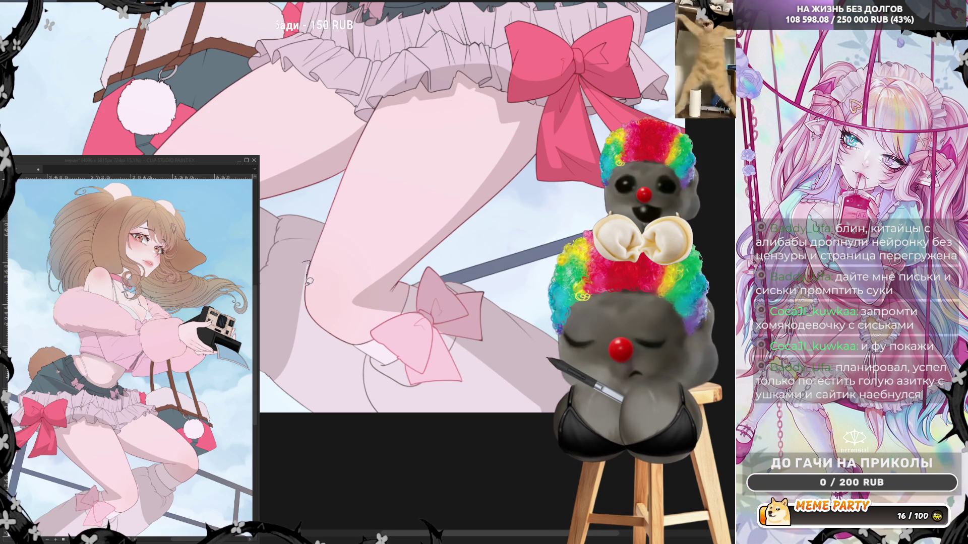
{"action": "mouse_move", "coordinate": [416, 291]}
{"action": "left_mouse_down"}
{"action": "mouse_move", "coordinate": [453, 343]}
{"action": "mouse_move", "coordinate": [434, 404]}
{"action": "mouse_move", "coordinate": [282, 413]}
{"action": "mouse_move", "coordinate": [317, 241]}
{"action": "mouse_move", "coordinate": [272, 261]}
{"action": "left_mouse_up"}
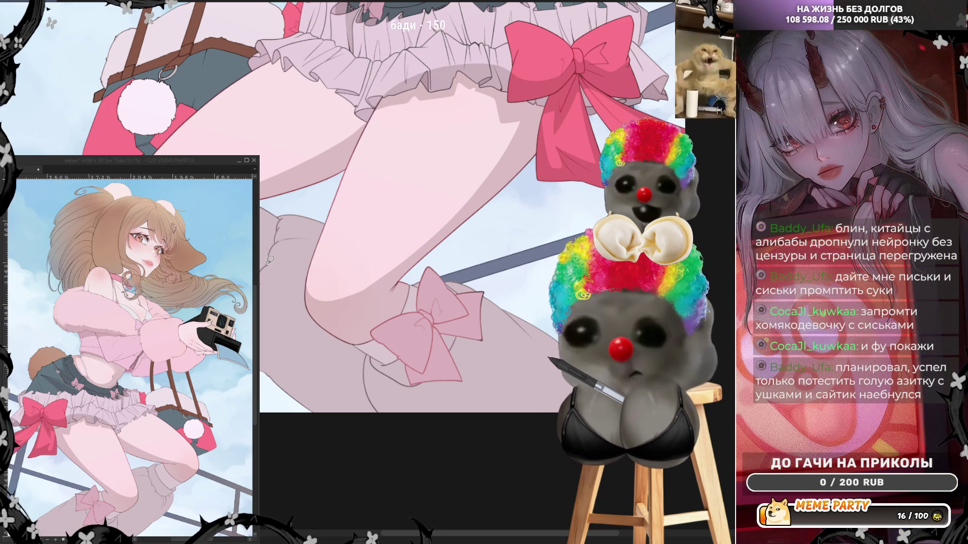
{"action": "scroll", "coordinate": [270, 260], "scroll_direction": "down", "scroll_amount": 5}
{"action": "scroll", "coordinate": [328, 260], "scroll_direction": "up", "scroll_amount": 5}
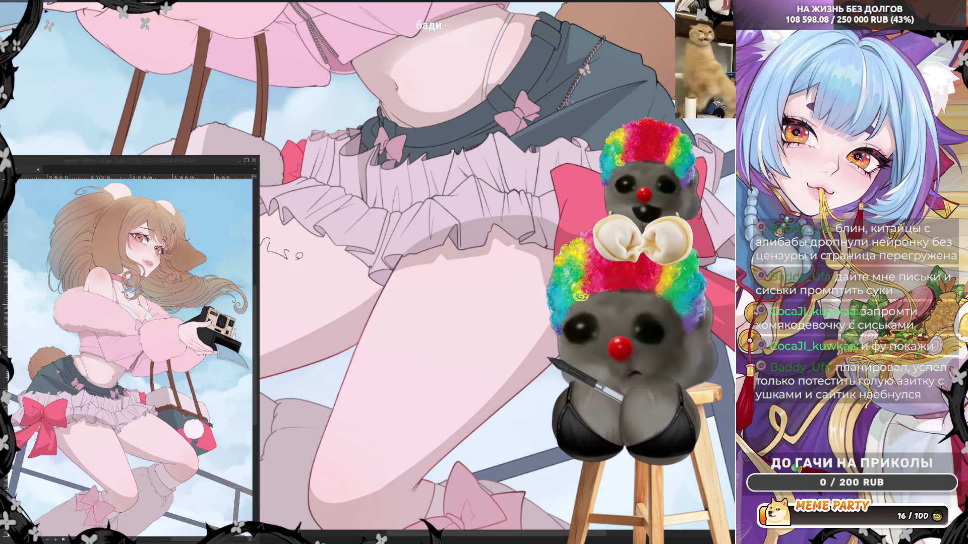
- Add a thin line along the skirt ruffles, discarding the thigh and pink-bow test strokes
{"action": "mouse_move", "coordinate": [308, 261]}
{"action": "left_mouse_down"}
{"action": "mouse_move", "coordinate": [330, 335]}
{"action": "mouse_move", "coordinate": [396, 266]}
{"action": "left_mouse_up"}
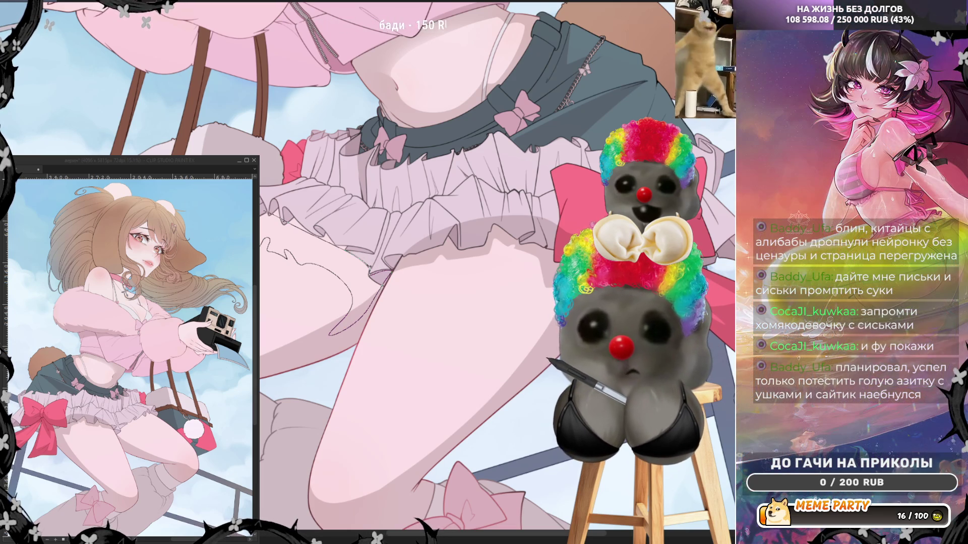
{"action": "key", "text": "Delete"}
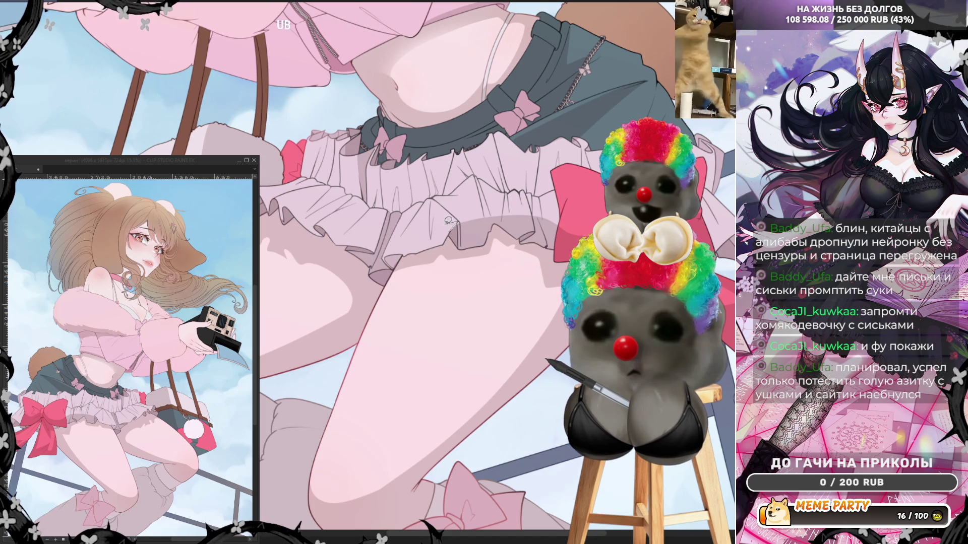
{"action": "mouse_move", "coordinate": [464, 244]}
{"action": "left_mouse_down"}
{"action": "mouse_move", "coordinate": [486, 243]}
{"action": "mouse_move", "coordinate": [488, 212]}
{"action": "left_mouse_up"}
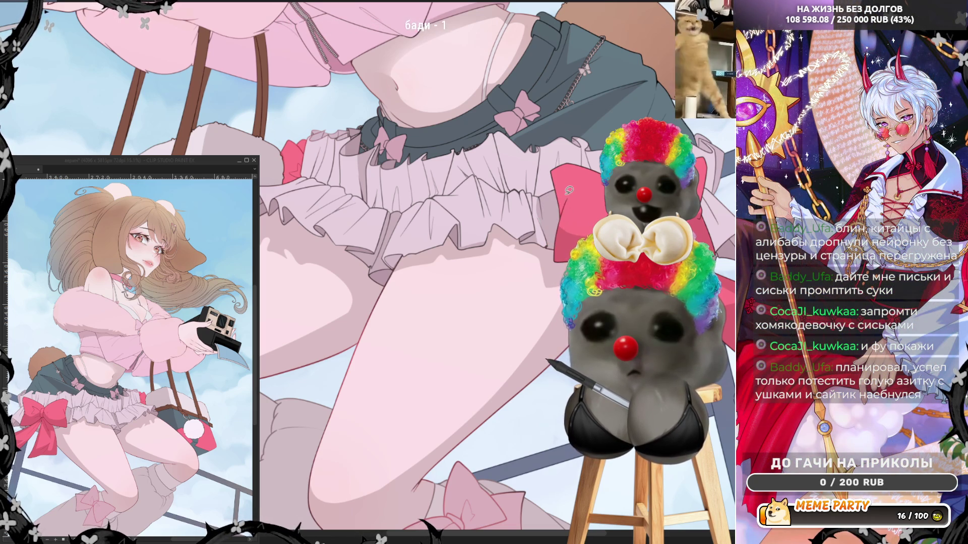
{"action": "left_click_drag", "start_coordinate": [569, 162], "coordinate": [577, 212]}
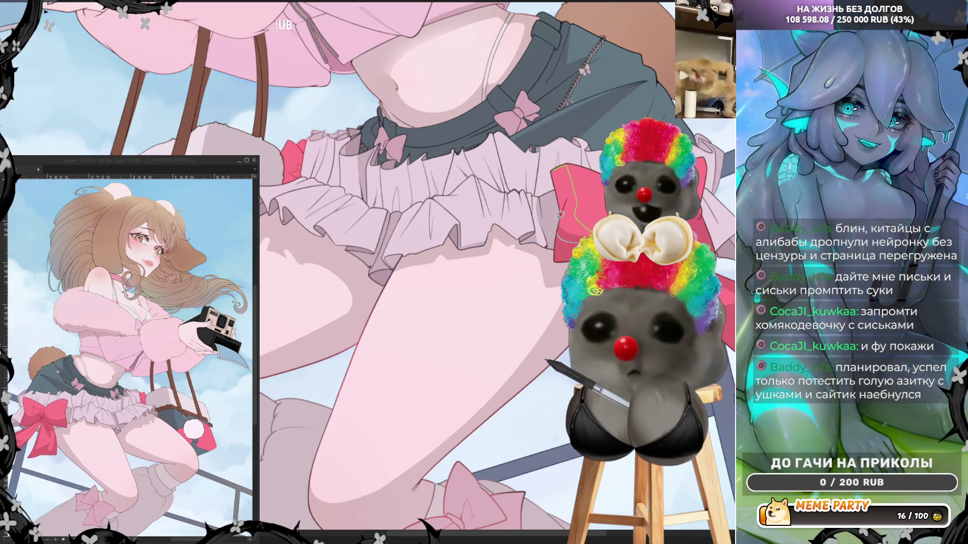
{"action": "key", "text": "ctrl+z"}
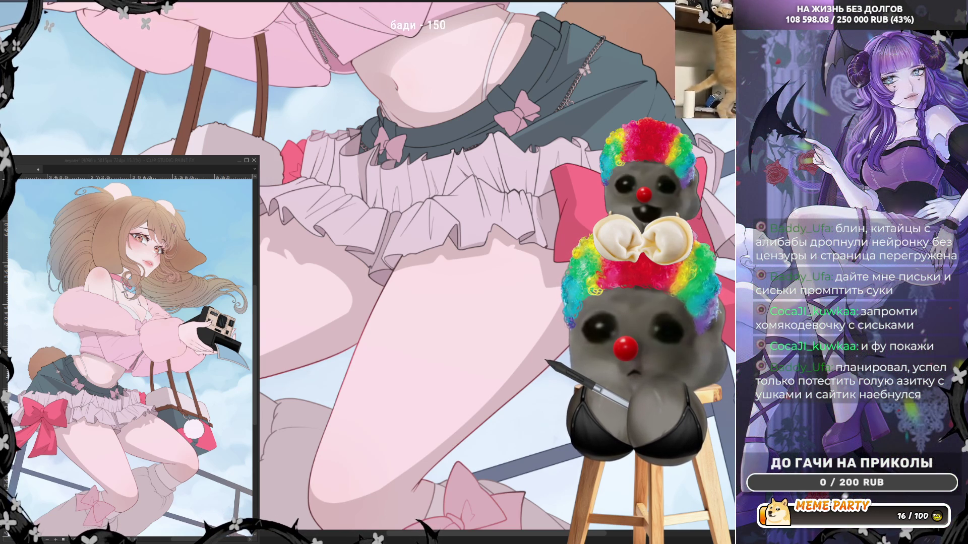
{"action": "key", "text": "ctrl+minus"}
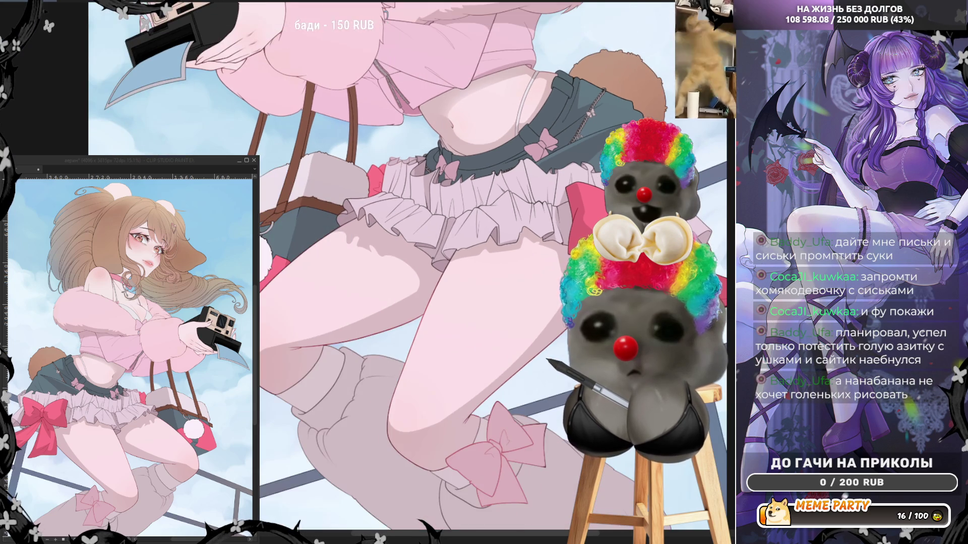
- Zoom out a step, then zoom in close on the skirt ruffles and thighs
{"action": "key", "text": "ctrl+minus"}
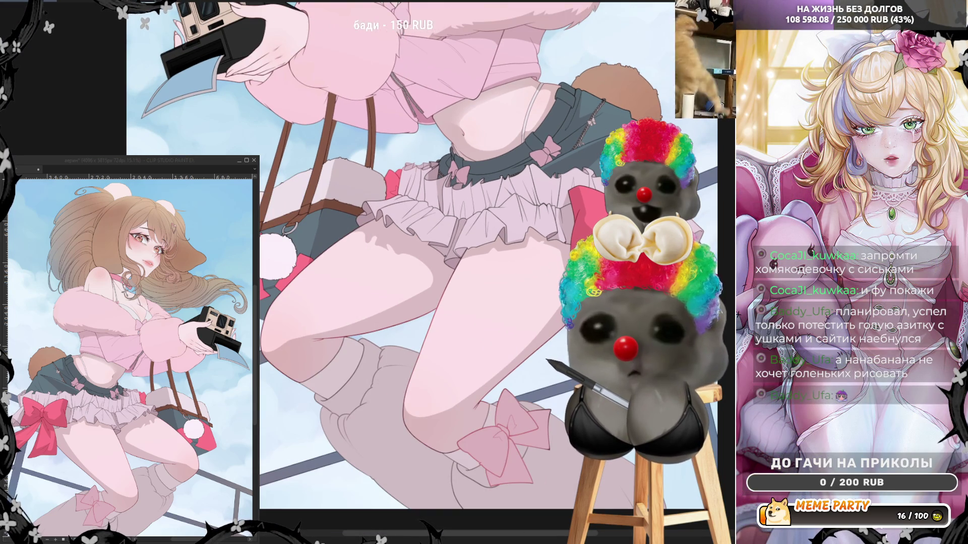
{"action": "left_click", "coordinate": [399, 230]}
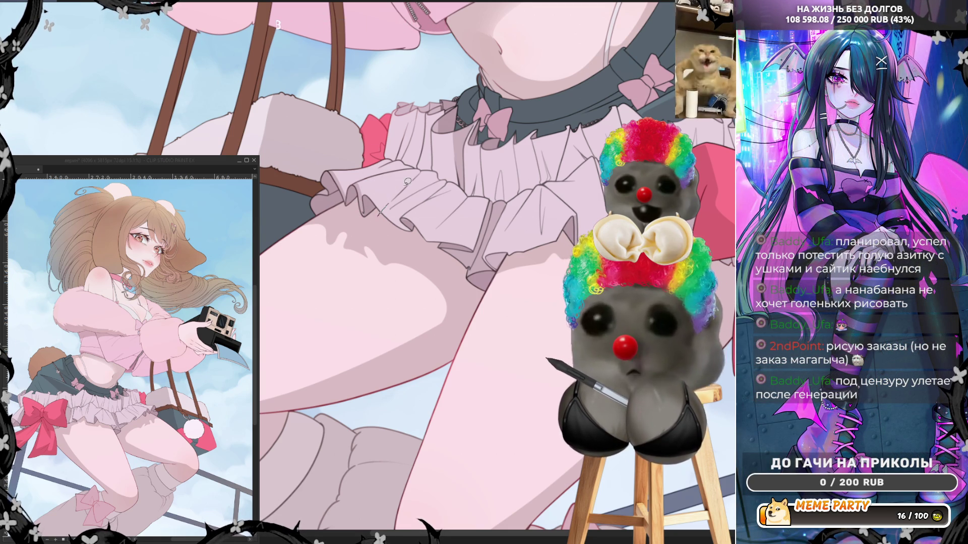
- Draw thin fold lines along the ruffle edges, undoing and redrawing rejected strokes
{"action": "left_click_drag", "start_coordinate": [403, 188], "coordinate": [441, 176]}
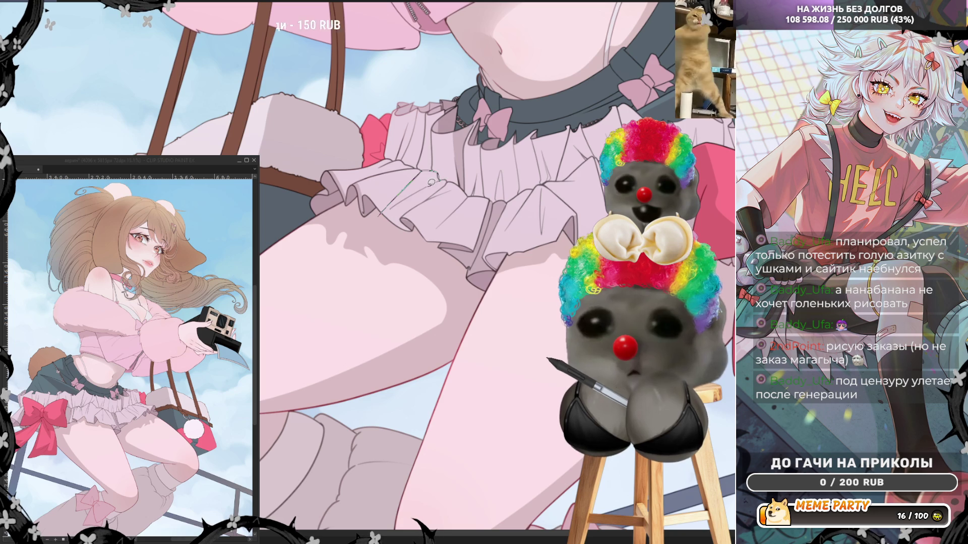
{"action": "left_click_drag", "start_coordinate": [386, 212], "coordinate": [380, 224]}
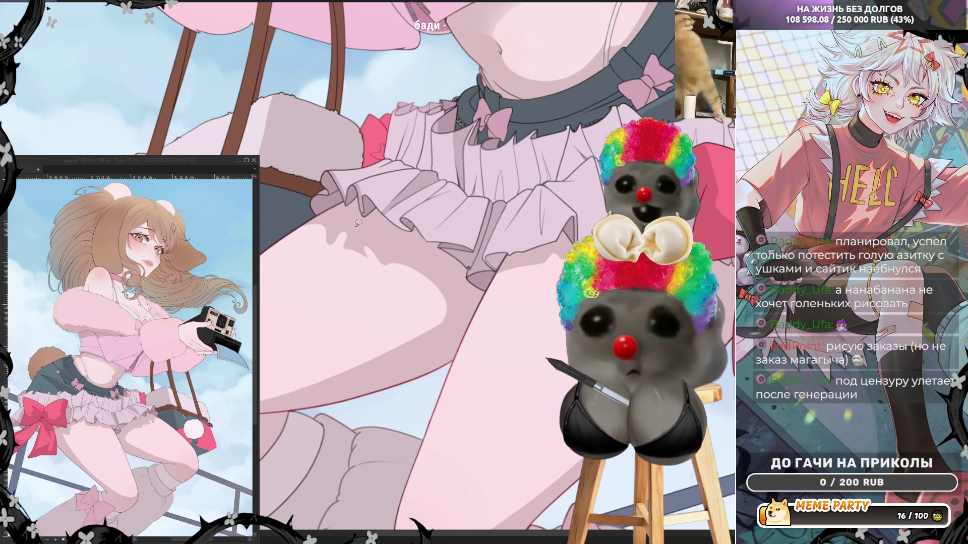
{"action": "key", "text": "ctrl+z"}
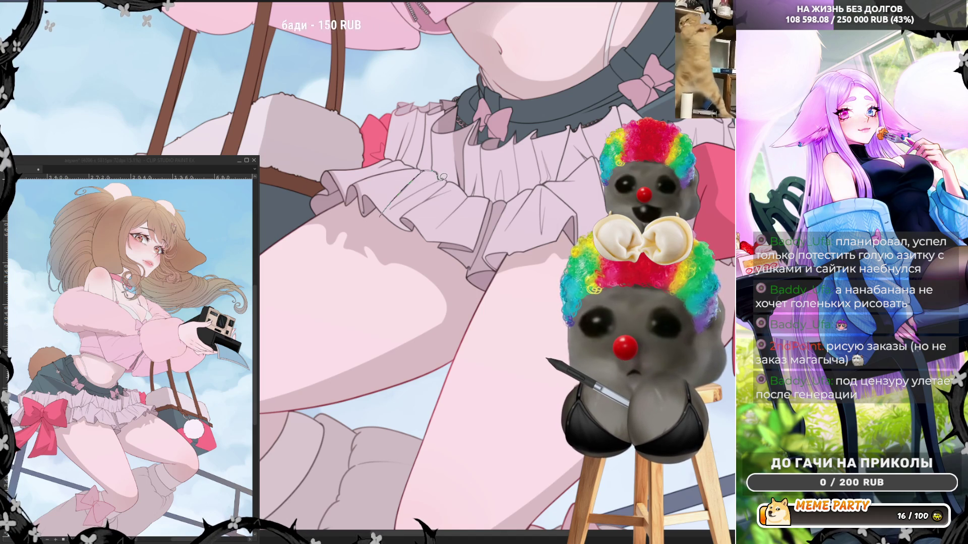
{"action": "key", "text": "ctrl+z"}
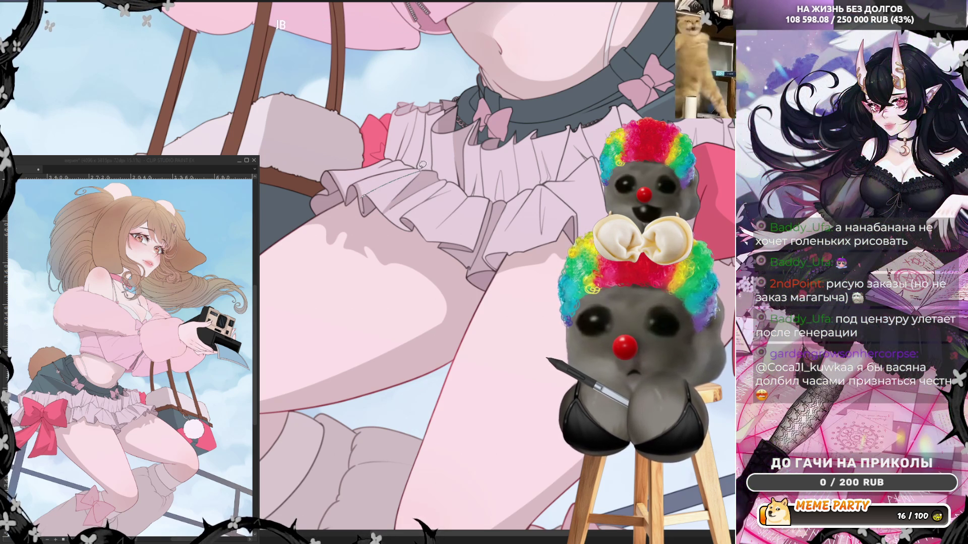
{"action": "left_click_drag", "start_coordinate": [353, 186], "coordinate": [402, 169]}
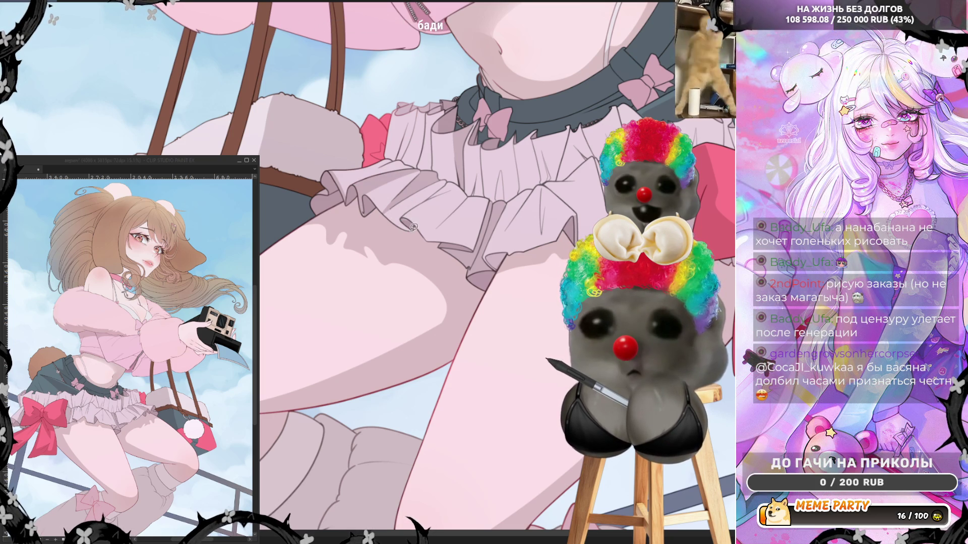
{"action": "left_click_drag", "start_coordinate": [409, 228], "coordinate": [467, 199]}
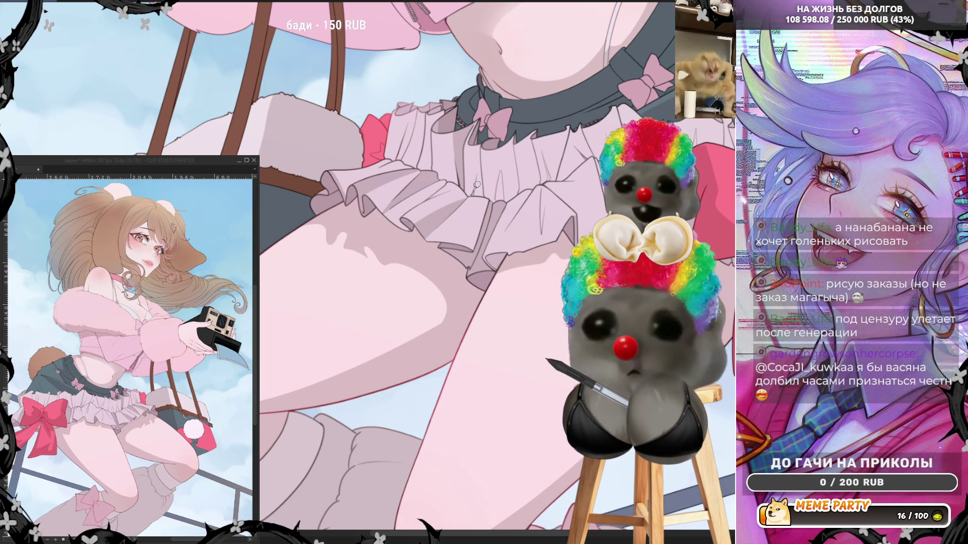
{"action": "left_click_drag", "start_coordinate": [475, 186], "coordinate": [482, 148]}
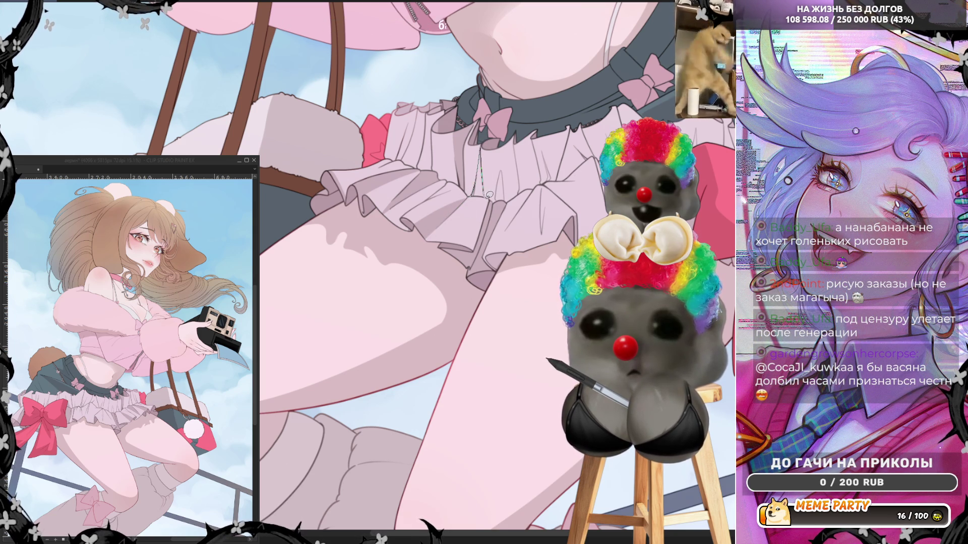
{"action": "key", "text": "ctrl+z"}
{"action": "left_click_drag", "start_coordinate": [497, 201], "coordinate": [500, 176]}
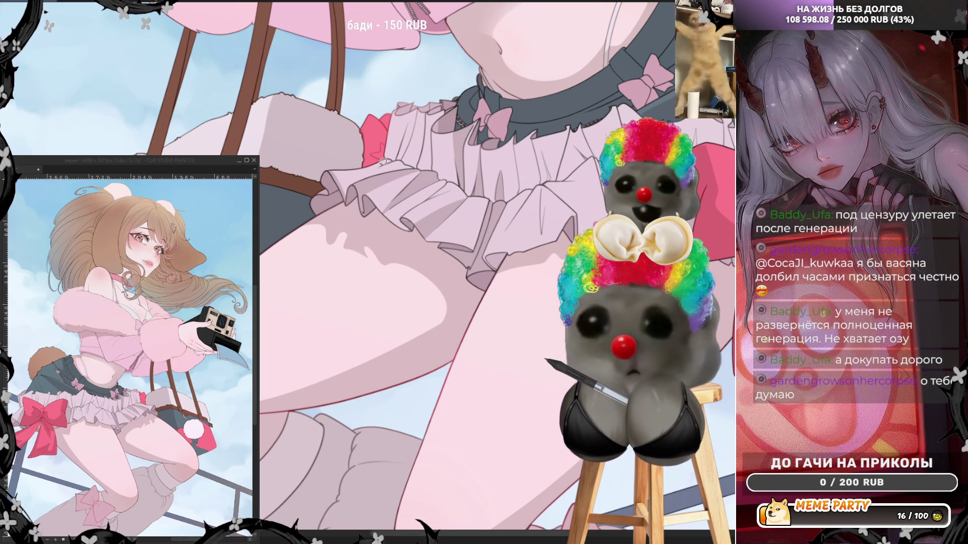
- Draw a thin stroke up the skirt frill after two undone attempts, then view the whole canvas
{"action": "left_click_drag", "start_coordinate": [366, 172], "coordinate": [395, 157]}
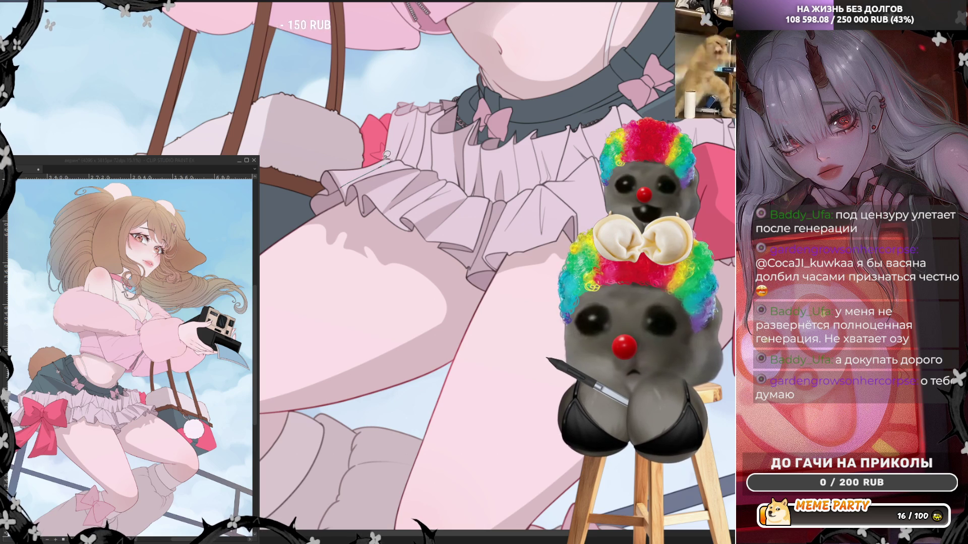
{"action": "key", "text": "ctrl+z"}
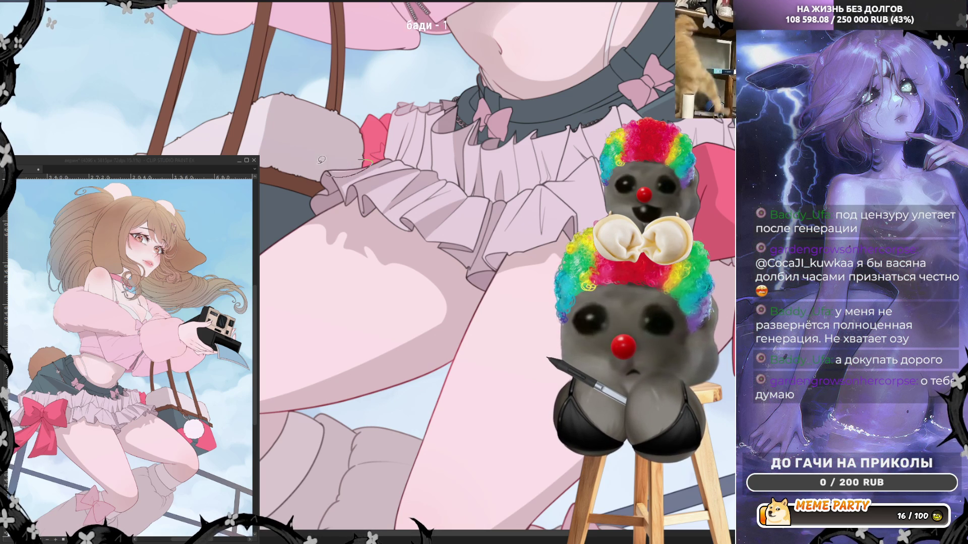
{"action": "left_click_drag", "start_coordinate": [347, 190], "coordinate": [418, 167]}
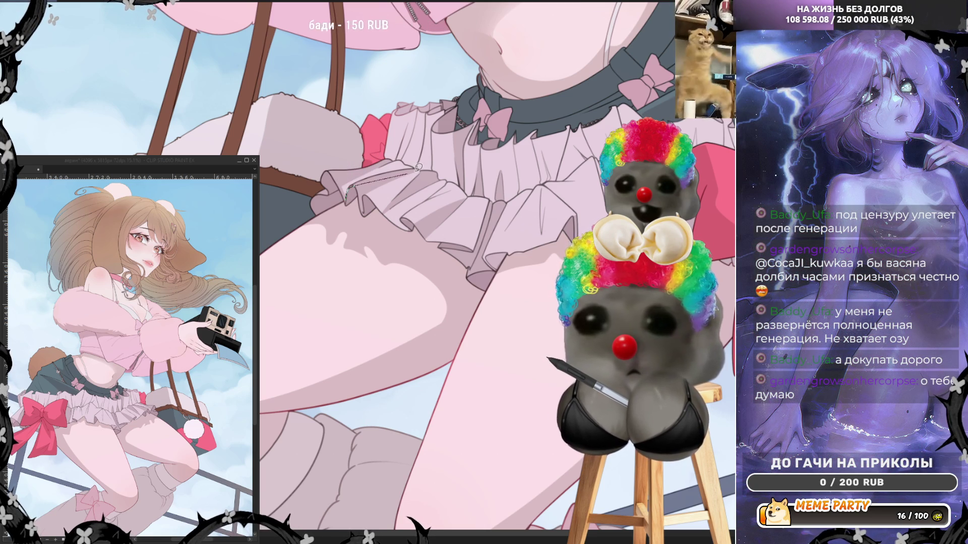
{"action": "key", "text": "ctrl+z"}
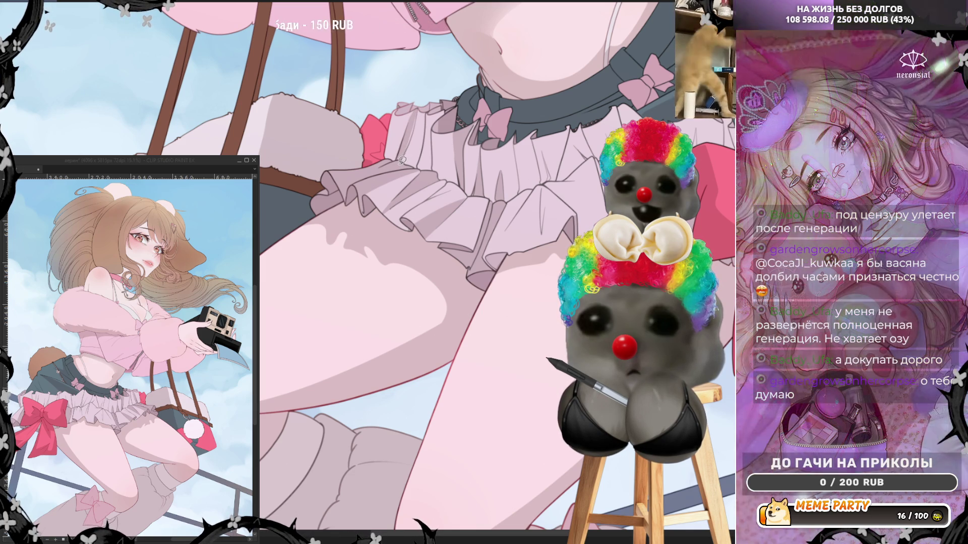
{"action": "left_click_drag", "start_coordinate": [402, 160], "coordinate": [421, 104]}
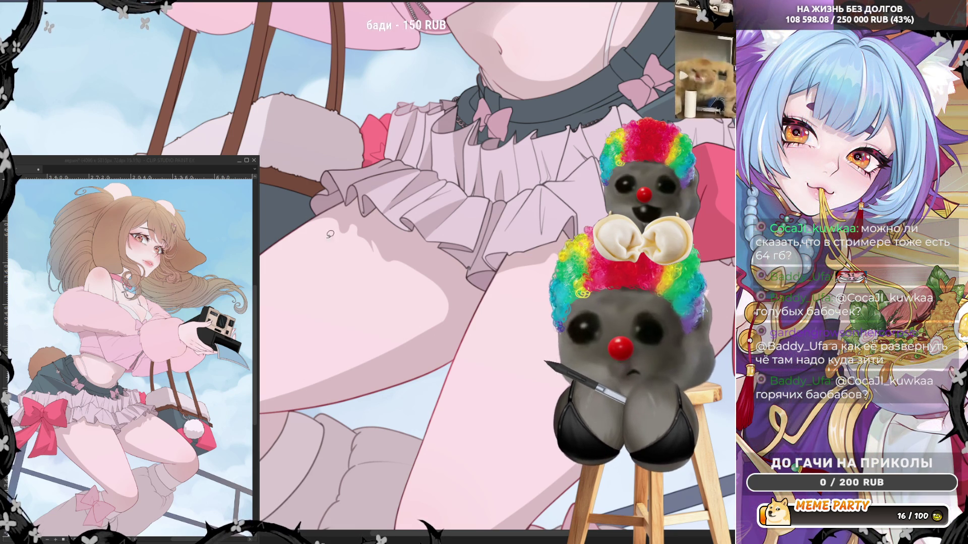
{"action": "scroll", "coordinate": [273, 384], "scroll_direction": "down", "scroll_amount": 10}
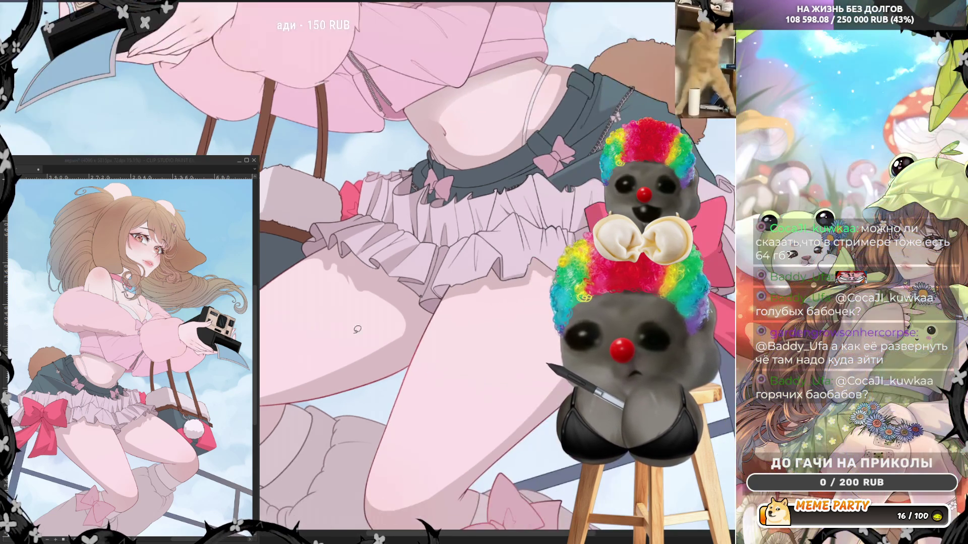
{"action": "scroll", "coordinate": [362, 178], "scroll_direction": "up", "scroll_amount": 8}
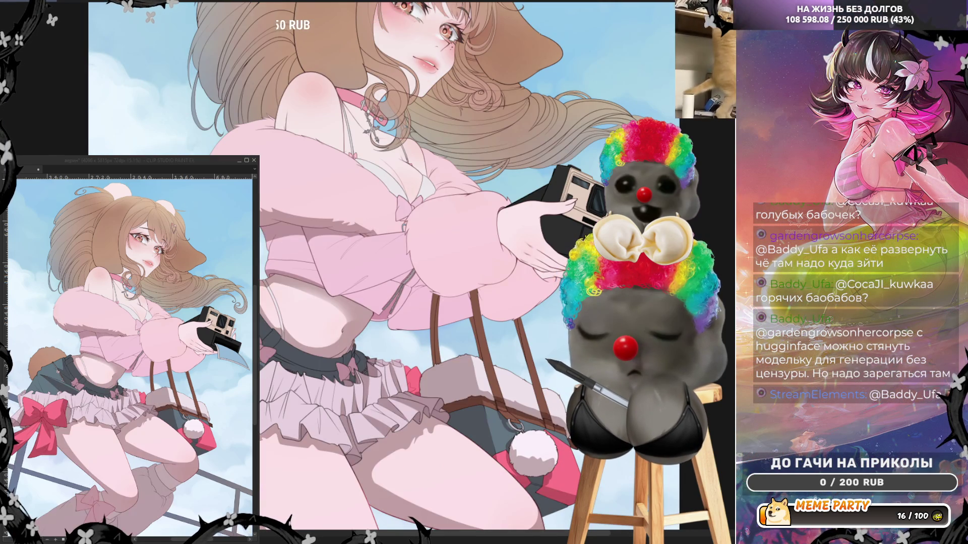
{"action": "key", "text": "ctrl+0"}
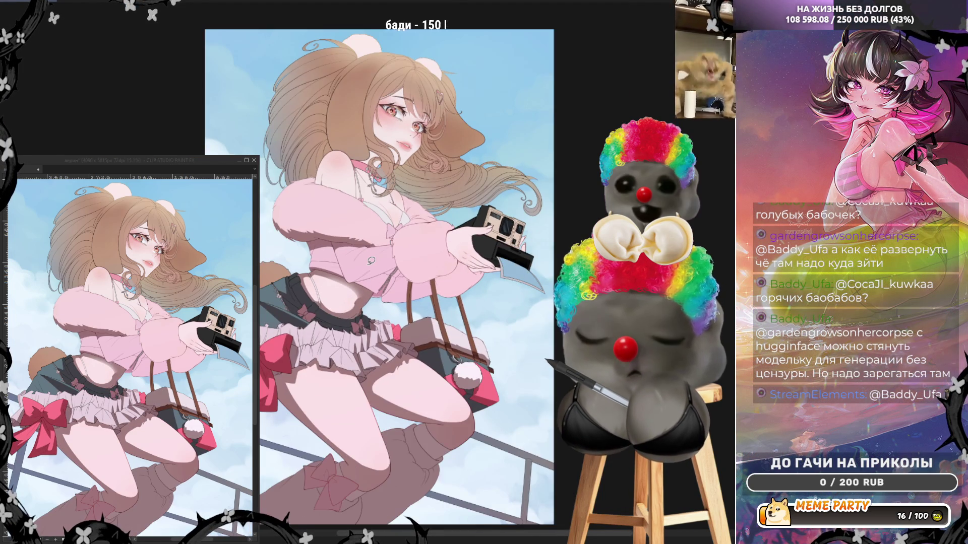
{"action": "scroll", "coordinate": [353, 262], "scroll_direction": "up", "scroll_amount": 5}
{"action": "scroll", "coordinate": [345, 265], "scroll_direction": "up", "scroll_amount": 3}
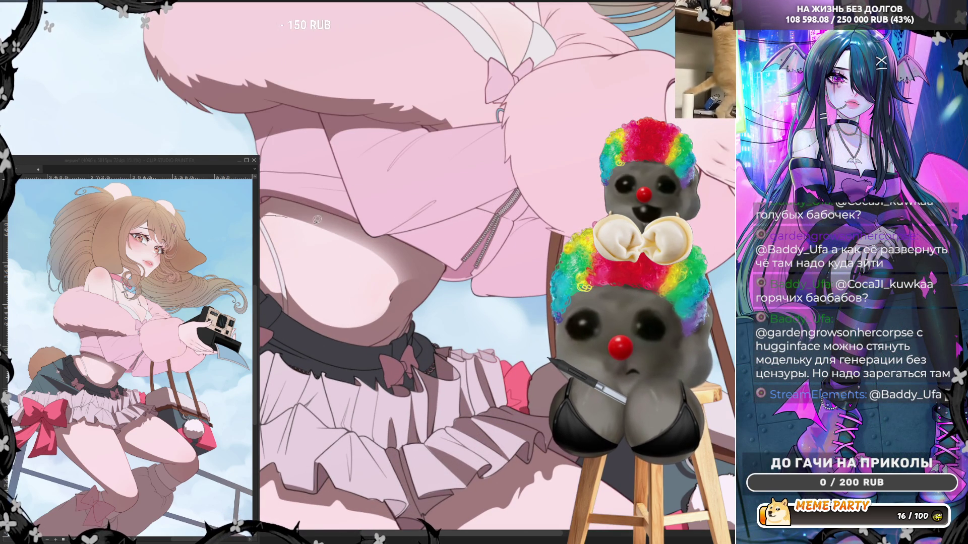
- Shade the torso, chest and jacket cuff darker pink using lasso selections
{"action": "mouse_move", "coordinate": [408, 246]}
{"action": "left_mouse_down"}
{"action": "mouse_move", "coordinate": [348, 222]}
{"action": "mouse_move", "coordinate": [290, 216]}
{"action": "mouse_move", "coordinate": [393, 267]}
{"action": "mouse_move", "coordinate": [395, 291]}
{"action": "left_mouse_up"}
{"action": "mouse_move", "coordinate": [354, 222]}
{"action": "left_mouse_down"}
{"action": "mouse_move", "coordinate": [269, 208]}
{"action": "mouse_move", "coordinate": [332, 204]}
{"action": "mouse_move", "coordinate": [364, 220]}
{"action": "mouse_move", "coordinate": [363, 235]}
{"action": "left_mouse_up"}
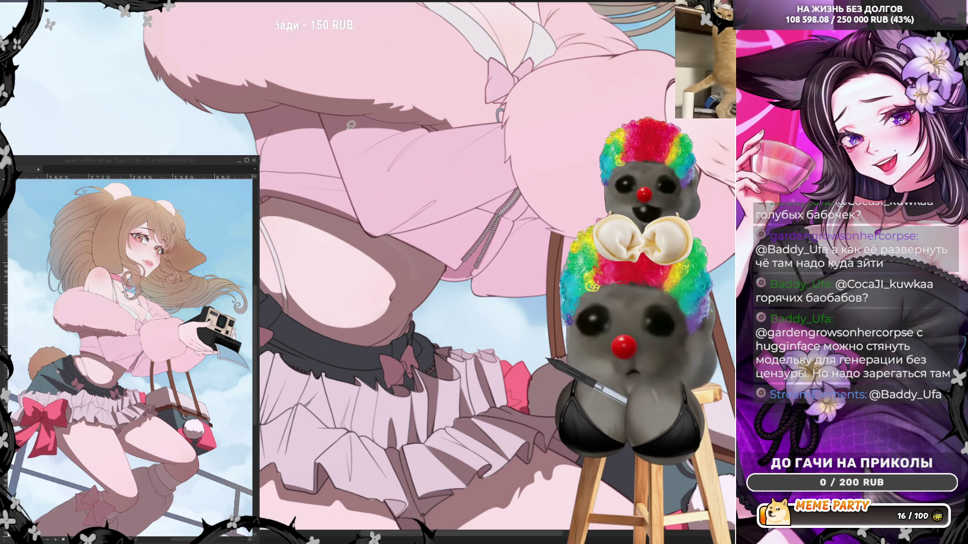
{"action": "mouse_move", "coordinate": [407, 126]}
{"action": "left_mouse_down"}
{"action": "mouse_move", "coordinate": [368, 129]}
{"action": "mouse_move", "coordinate": [353, 167]}
{"action": "mouse_move", "coordinate": [372, 217]}
{"action": "mouse_move", "coordinate": [520, 179]}
{"action": "mouse_move", "coordinate": [405, 227]}
{"action": "left_mouse_up"}
{"action": "left_click_drag", "start_coordinate": [351, 190], "coordinate": [330, 129]}
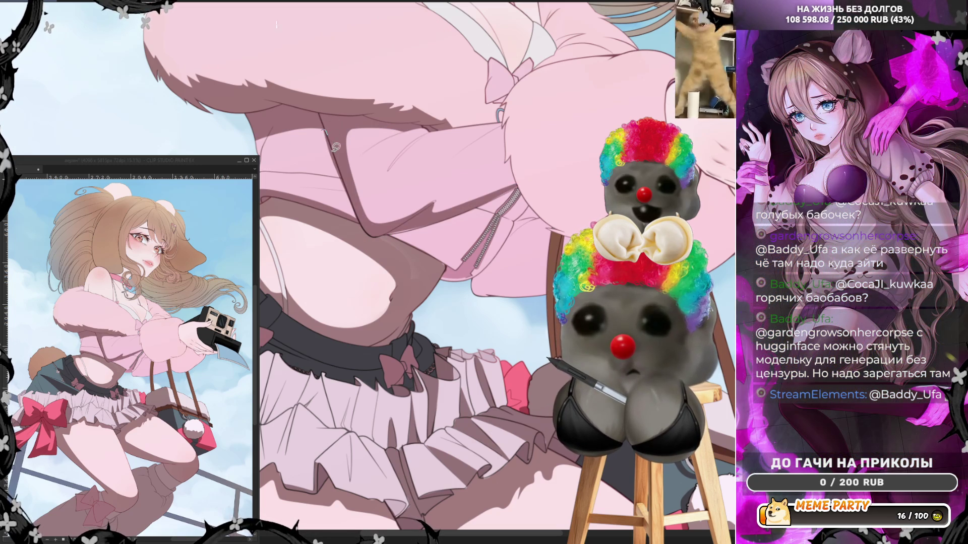
{"action": "left_click_drag", "start_coordinate": [351, 200], "coordinate": [328, 167]}
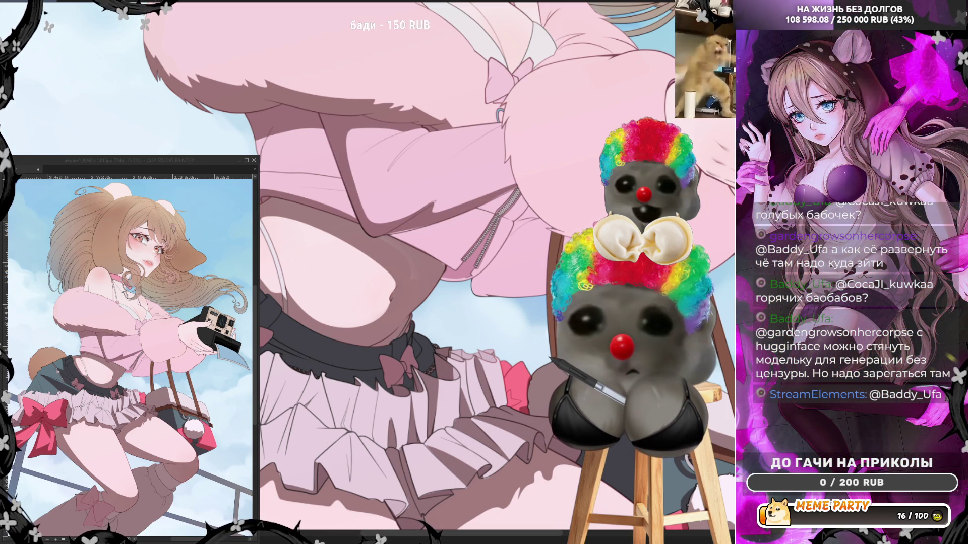
{"action": "mouse_move", "coordinate": [361, 199]}
{"action": "left_mouse_down"}
{"action": "mouse_move", "coordinate": [333, 120]}
{"action": "mouse_move", "coordinate": [330, 147]}
{"action": "left_mouse_up"}
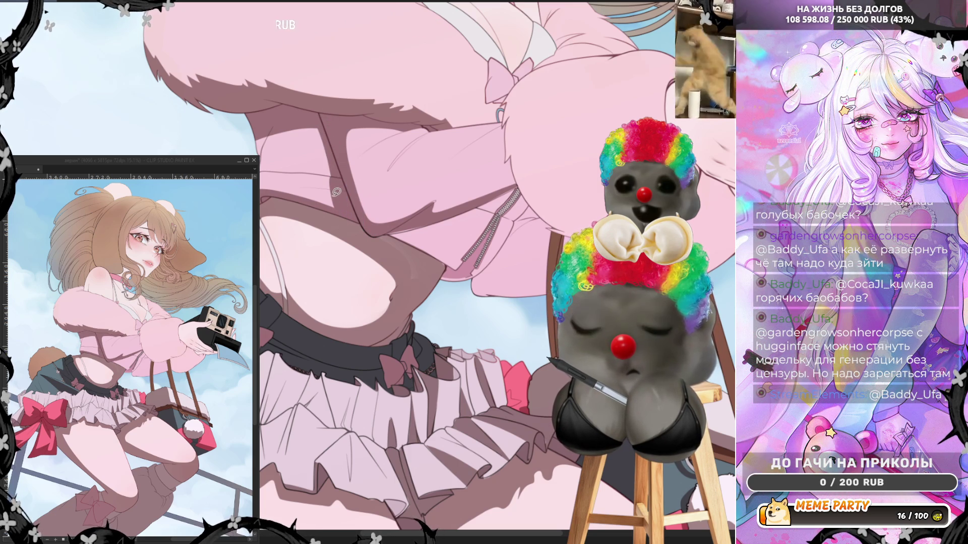
{"action": "mouse_move", "coordinate": [333, 204]}
{"action": "left_mouse_down"}
{"action": "mouse_move", "coordinate": [330, 179]}
{"action": "mouse_move", "coordinate": [352, 209]}
{"action": "left_mouse_up"}
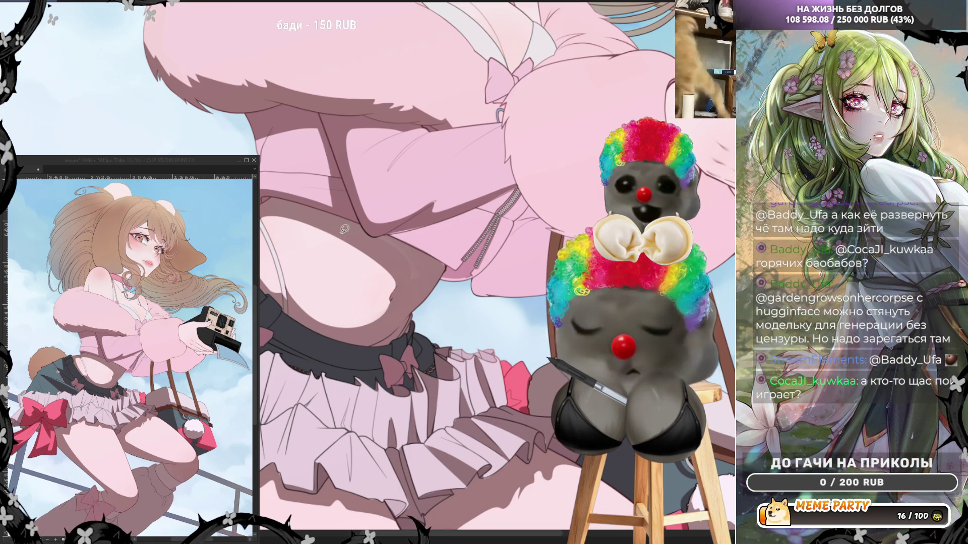
- Lasso a fresh selection along the sleeve edge and fill it darker pink
{"action": "left_click_drag", "start_coordinate": [369, 238], "coordinate": [399, 230]}
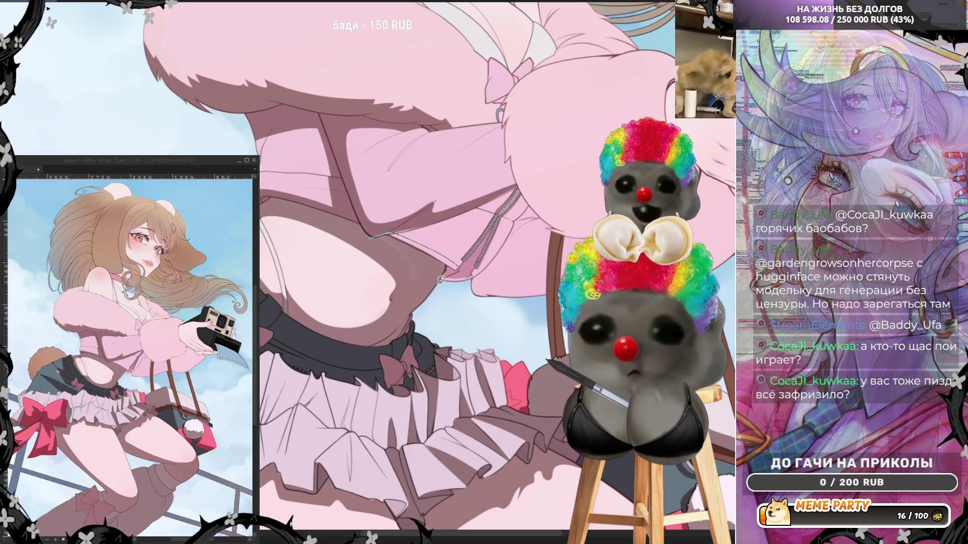
{"action": "left_click", "coordinate": [456, 270]}
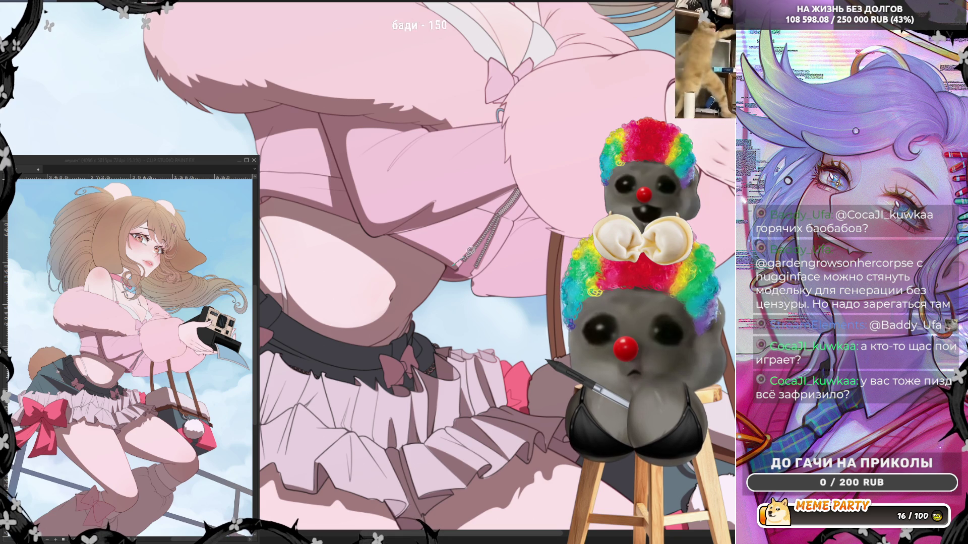
{"action": "mouse_move", "coordinate": [388, 235]}
{"action": "left_mouse_down"}
{"action": "mouse_move", "coordinate": [401, 221]}
{"action": "mouse_move", "coordinate": [531, 203]}
{"action": "left_mouse_up"}
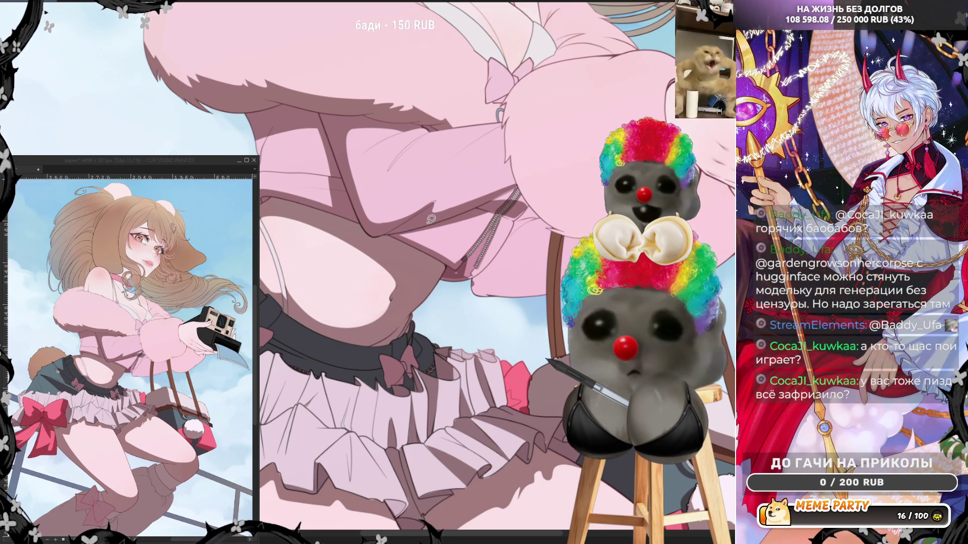
{"action": "mouse_move", "coordinate": [401, 236]}
{"action": "left_mouse_down"}
{"action": "mouse_move", "coordinate": [476, 221]}
{"action": "mouse_move", "coordinate": [515, 226]}
{"action": "mouse_move", "coordinate": [406, 223]}
{"action": "left_mouse_up"}
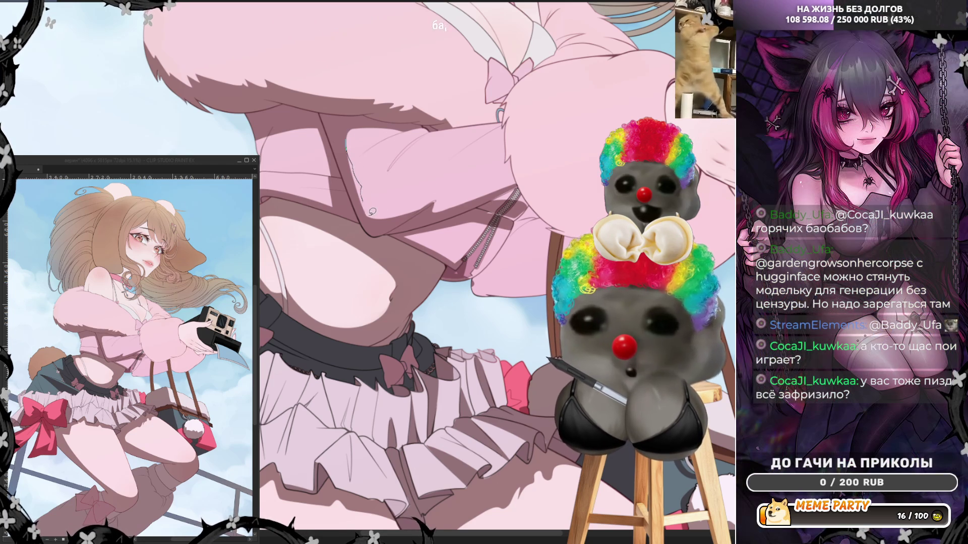
{"action": "mouse_move", "coordinate": [443, 194]}
{"action": "left_mouse_down"}
{"action": "mouse_move", "coordinate": [367, 218]}
{"action": "mouse_move", "coordinate": [421, 222]}
{"action": "left_mouse_up"}
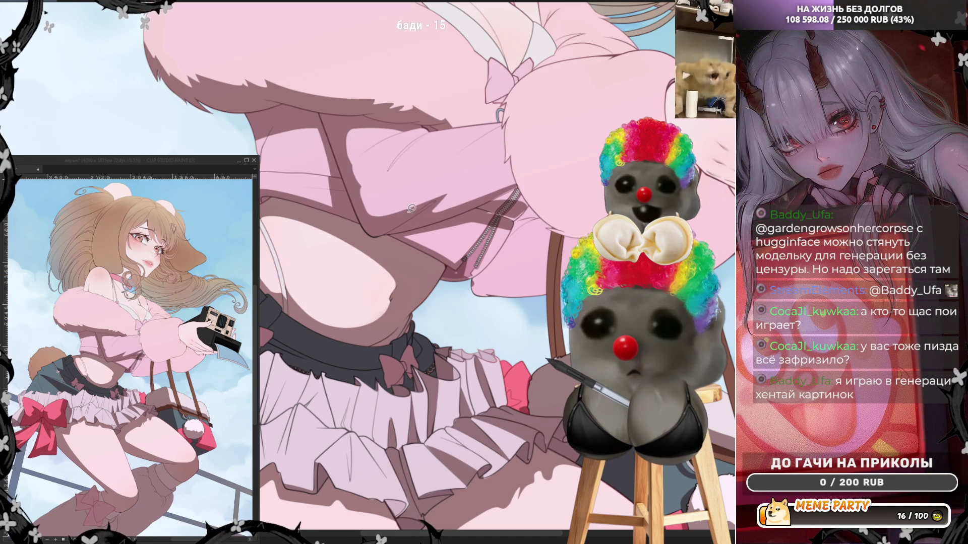
- Lasso another area across the sleeve and sweater, then mirror the canvas horizontally
{"action": "left_click_drag", "start_coordinate": [373, 217], "coordinate": [439, 202]}
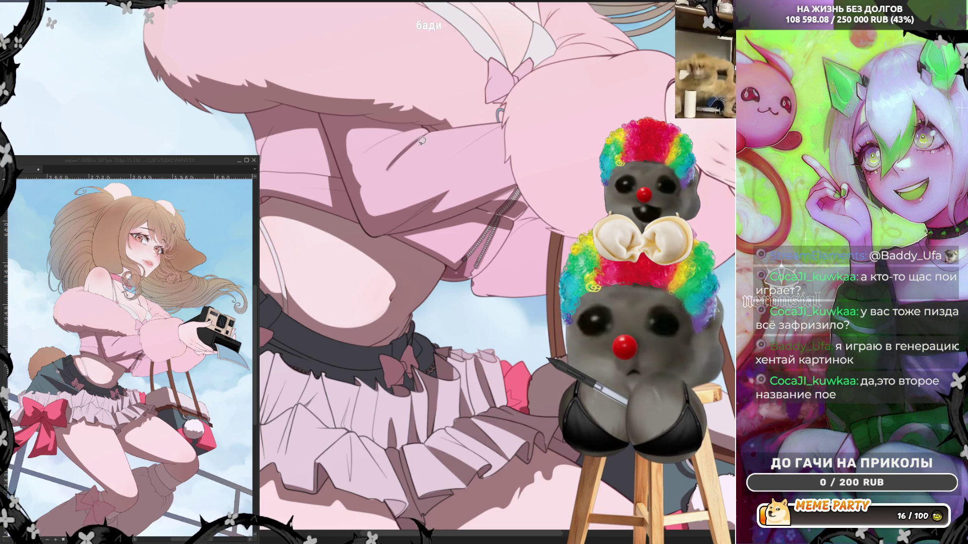
{"action": "left_click_drag", "start_coordinate": [440, 195], "coordinate": [499, 158]}
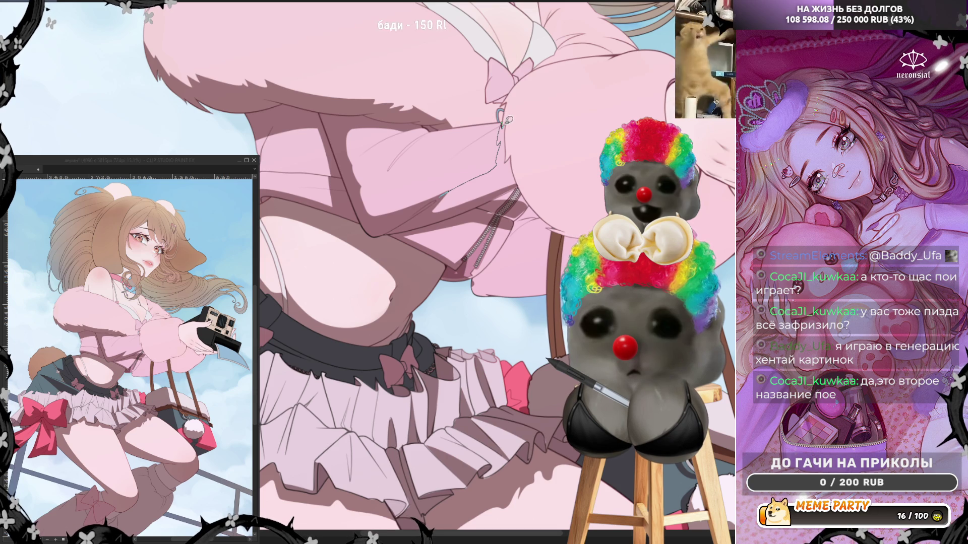
{"action": "left_click_drag", "start_coordinate": [504, 120], "coordinate": [509, 172]}
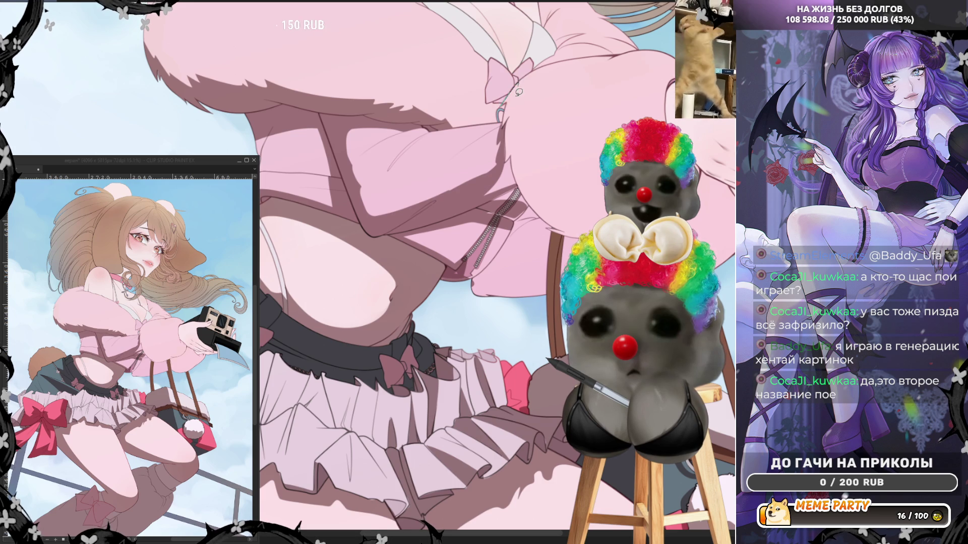
{"action": "left_click_drag", "start_coordinate": [551, 190], "coordinate": [605, 211]}
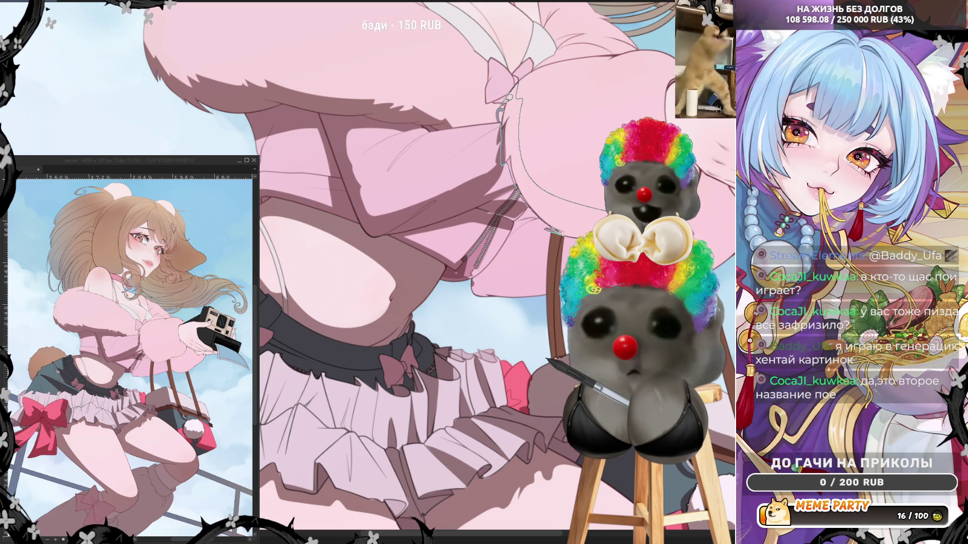
{"action": "key", "text": "ctrl+d"}
{"action": "mouse_move", "coordinate": [505, 154]}
{"action": "left_mouse_down"}
{"action": "mouse_move", "coordinate": [493, 182]}
{"action": "mouse_move", "coordinate": [521, 175]}
{"action": "mouse_move", "coordinate": [513, 185]}
{"action": "left_mouse_up"}
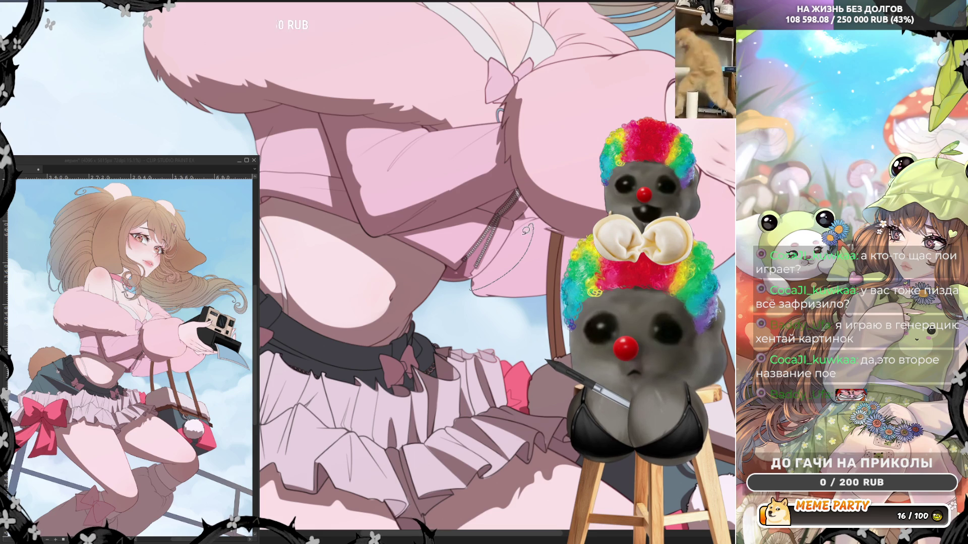
{"action": "left_click_drag", "start_coordinate": [527, 229], "coordinate": [507, 237]}
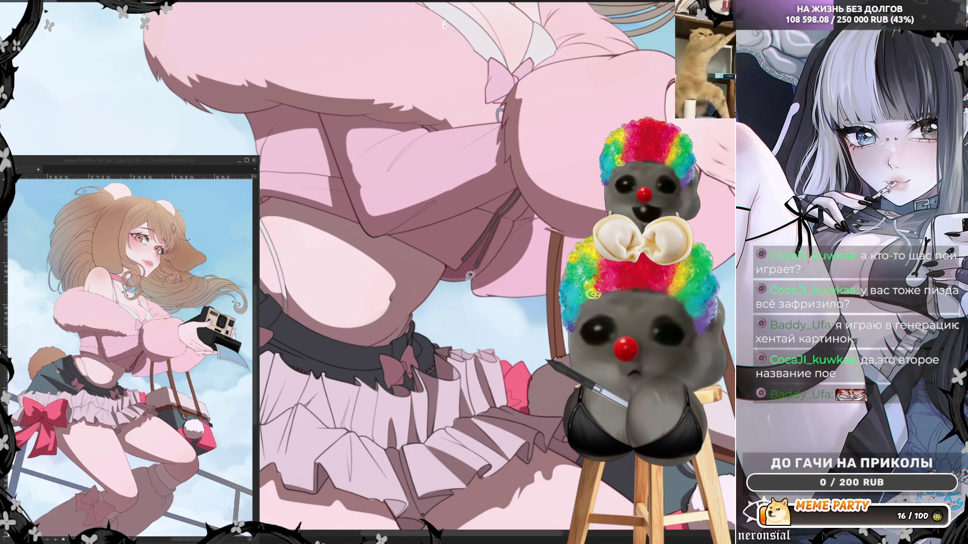
{"action": "left_click_drag", "start_coordinate": [525, 299], "coordinate": [538, 216]}
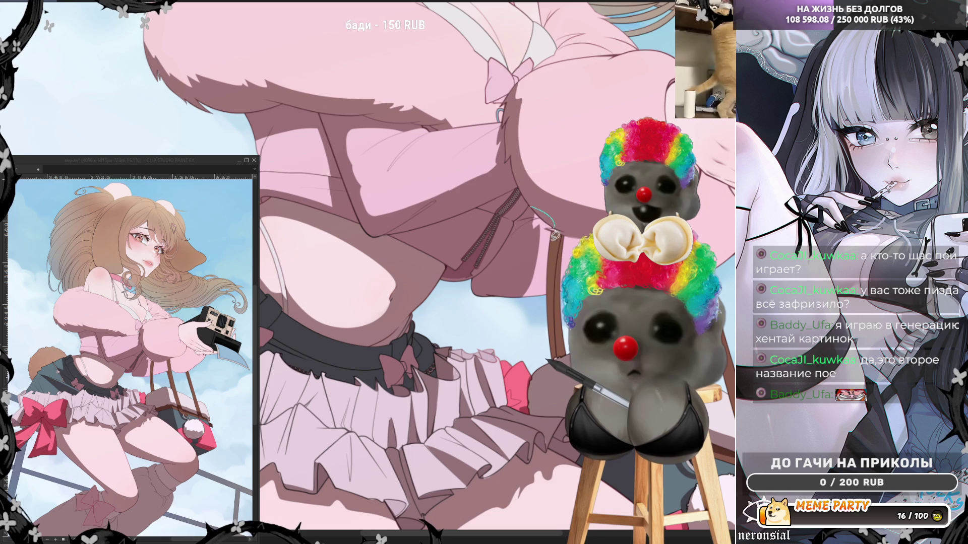
{"action": "mouse_move", "coordinate": [548, 308]}
{"action": "left_mouse_down"}
{"action": "mouse_move", "coordinate": [527, 305]}
{"action": "mouse_move", "coordinate": [585, 288]}
{"action": "mouse_move", "coordinate": [592, 231]}
{"action": "mouse_move", "coordinate": [531, 216]}
{"action": "left_mouse_up"}
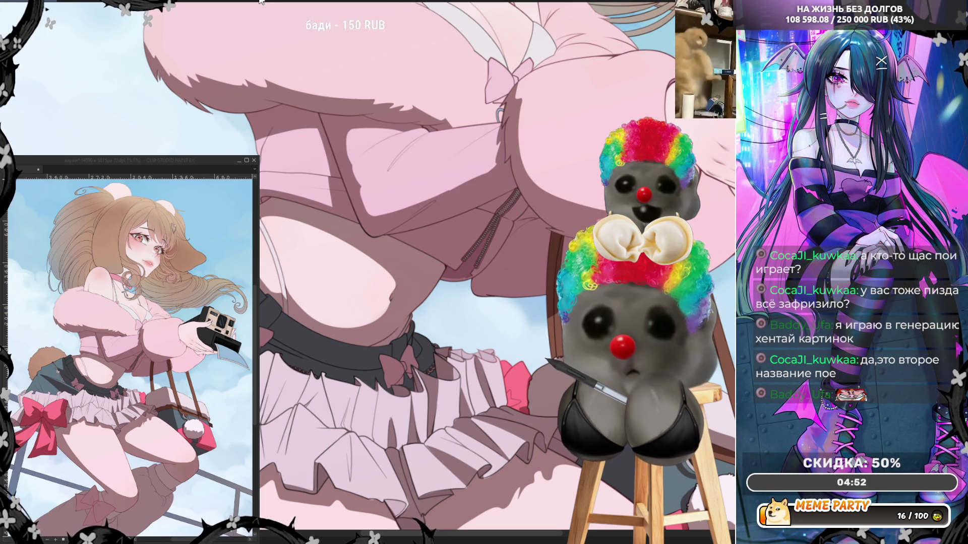
{"action": "key", "text": "h"}
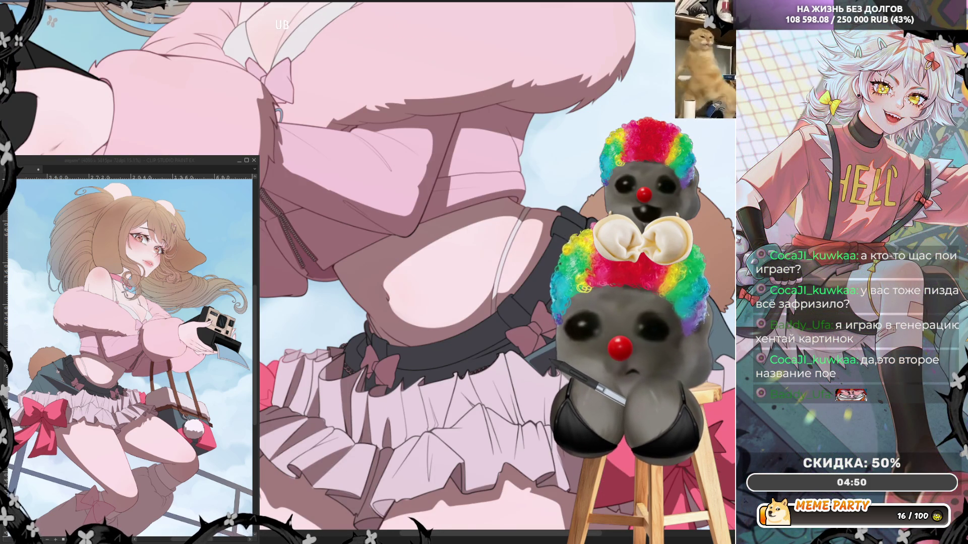
- Pan the canvas sideways to show the instant camera and bag strap beside the sleeve
{"action": "left_click_drag", "start_coordinate": [503, 513], "coordinate": [705, 513]}
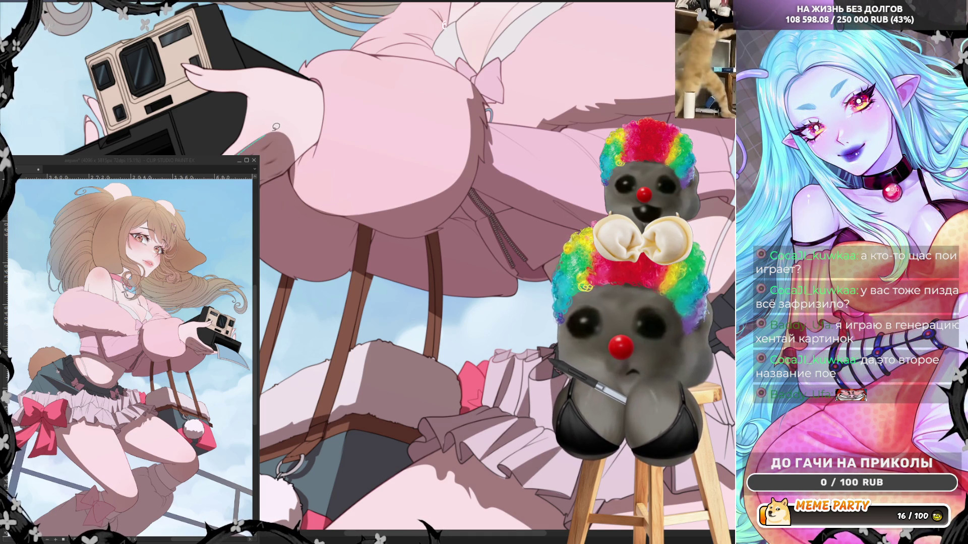
- Draw a thin line across the sleeve near the camera, keeping only the final stroke
{"action": "mouse_move", "coordinate": [322, 97]}
{"action": "left_mouse_down"}
{"action": "mouse_move", "coordinate": [374, 159]}
{"action": "mouse_move", "coordinate": [457, 184]}
{"action": "left_mouse_up"}
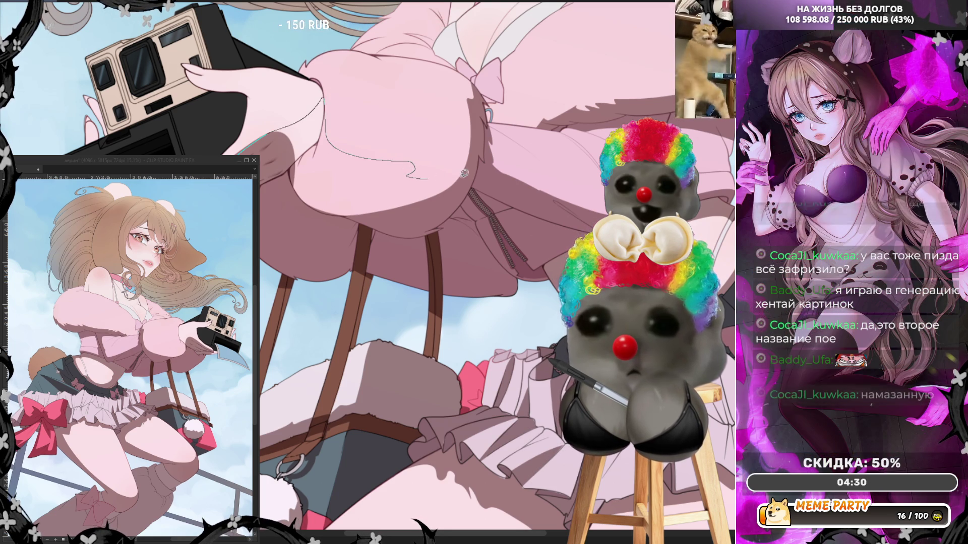
{"action": "key", "text": "ctrl+z"}
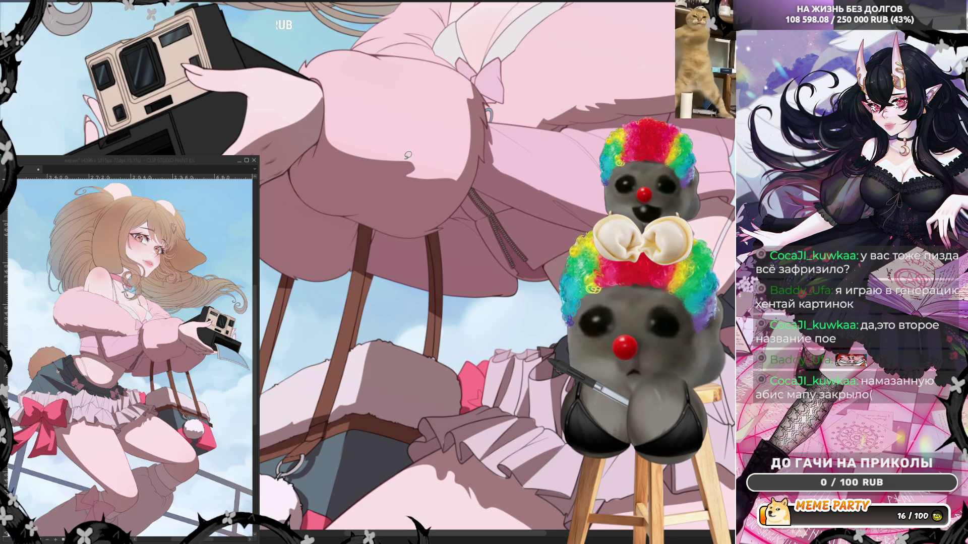
{"action": "mouse_move", "coordinate": [404, 177]}
{"action": "left_mouse_down"}
{"action": "mouse_move", "coordinate": [470, 171]}
{"action": "mouse_move", "coordinate": [468, 106]}
{"action": "left_mouse_up"}
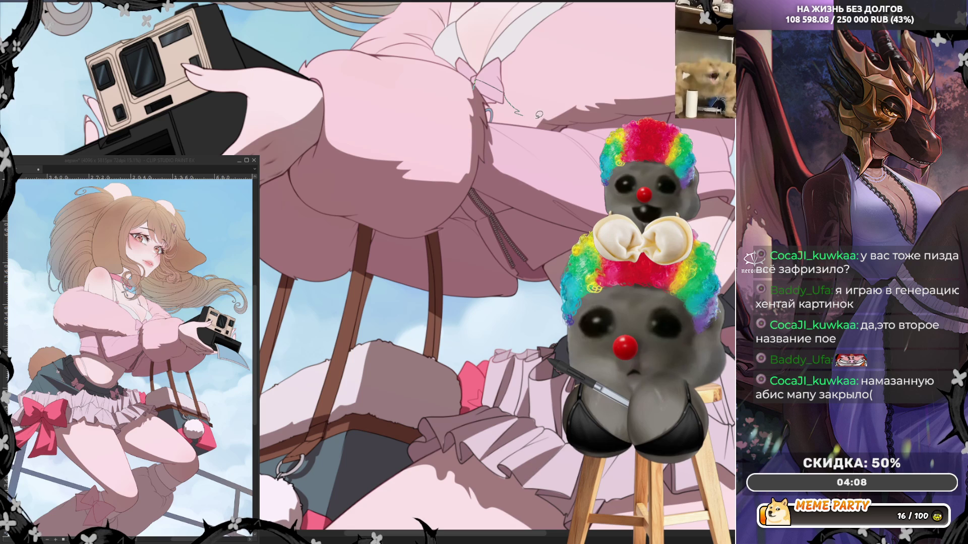
{"action": "mouse_move", "coordinate": [540, 123]}
{"action": "left_mouse_down"}
{"action": "mouse_move", "coordinate": [487, 117]}
{"action": "mouse_move", "coordinate": [524, 123]}
{"action": "left_mouse_up"}
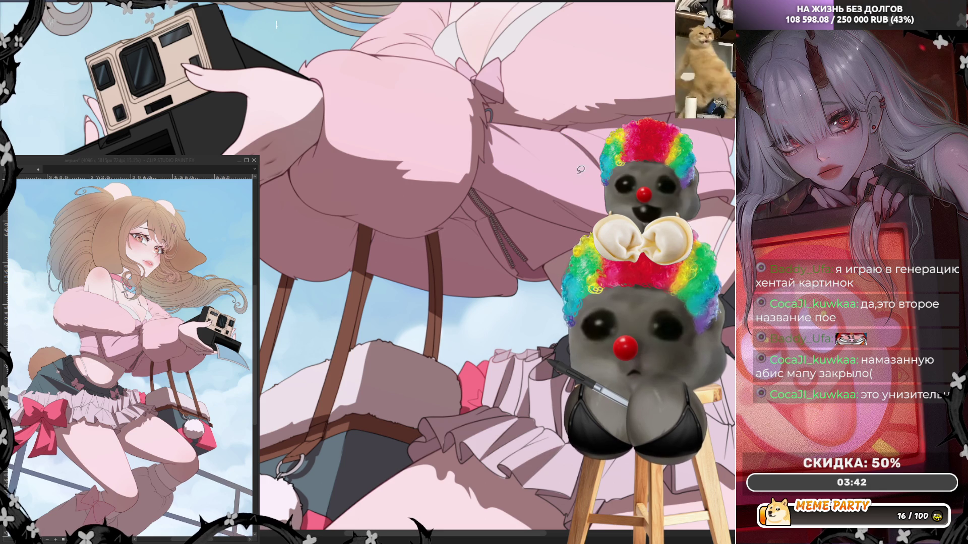
{"action": "left_click_drag", "start_coordinate": [493, 163], "coordinate": [559, 194]}
{"action": "key", "text": "ctrl+z"}
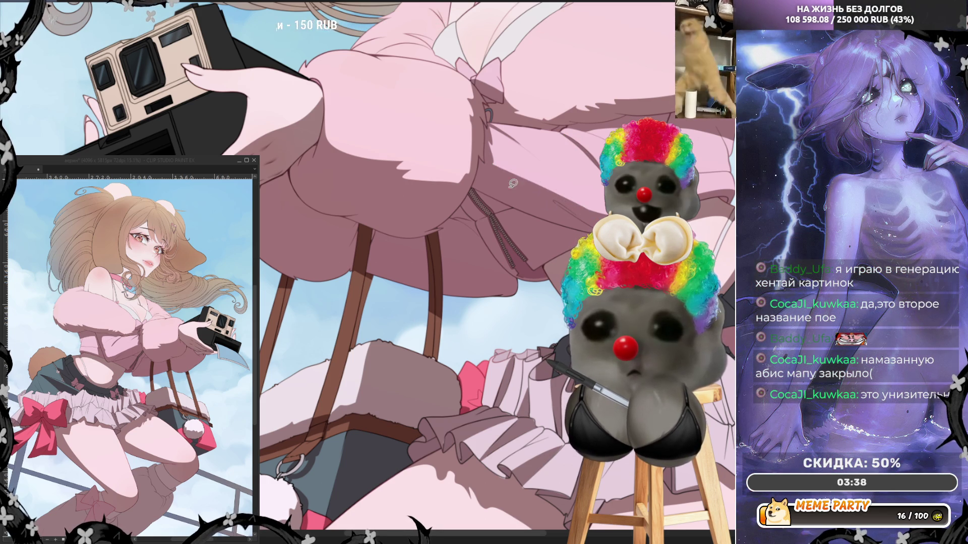
{"action": "key", "text": "ctrl+y"}
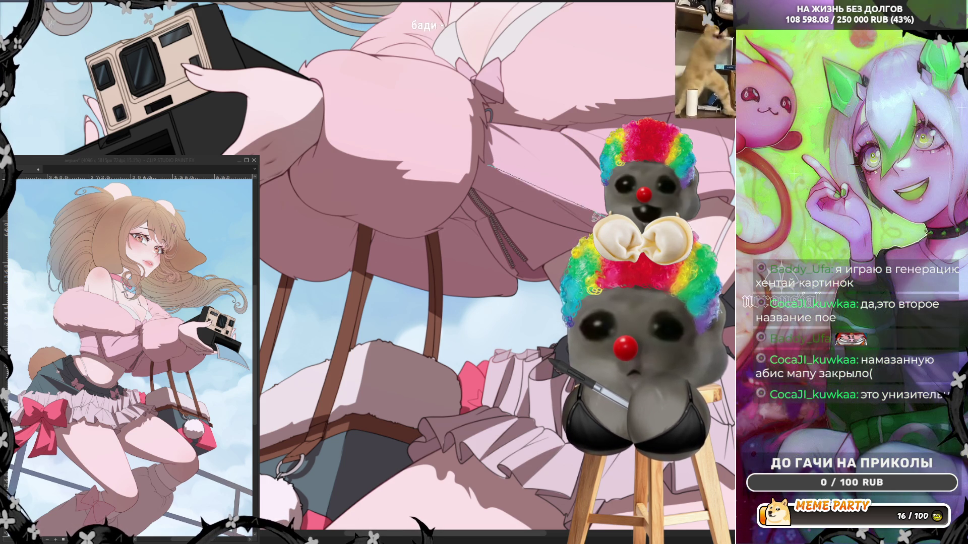
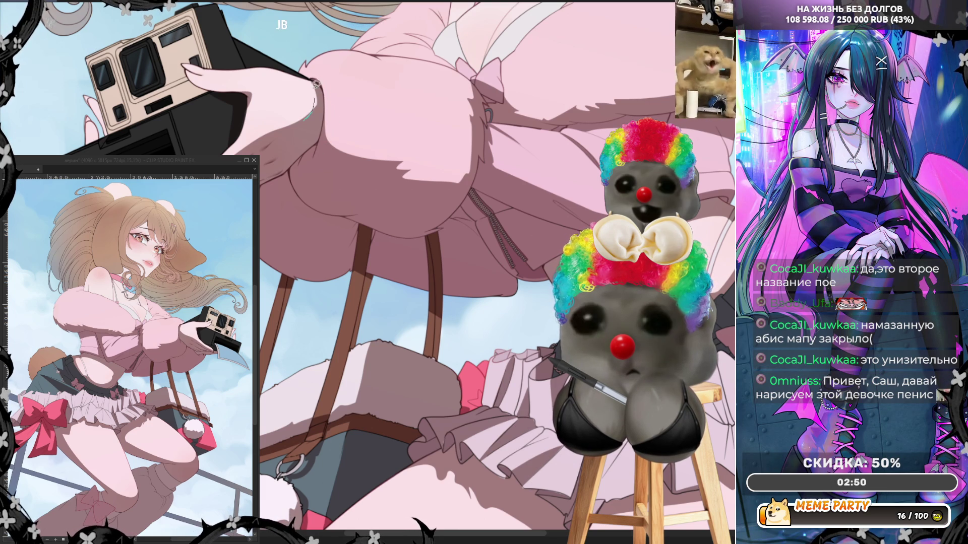
- Draw a thin line along the pink sleeve edge, then zoom in on the face and collar
{"action": "mouse_move", "coordinate": [307, 79]}
{"action": "left_mouse_down"}
{"action": "mouse_move", "coordinate": [330, 93]}
{"action": "mouse_move", "coordinate": [317, 156]}
{"action": "left_mouse_up"}
{"action": "left_click_drag", "start_coordinate": [283, 122], "coordinate": [353, 121]}
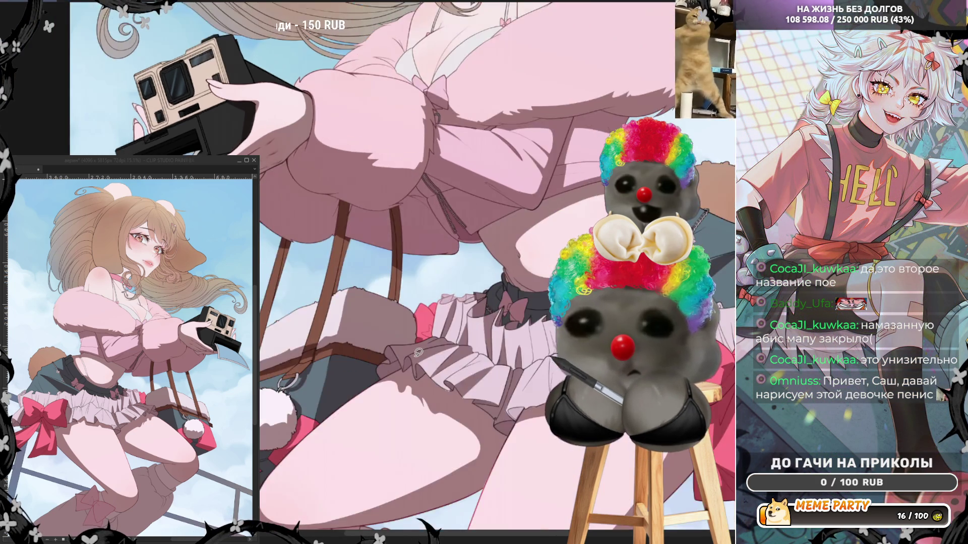
{"action": "scroll", "coordinate": [353, 121], "scroll_direction": "down", "scroll_amount": 3}
{"action": "scroll", "coordinate": [437, 122], "scroll_direction": "up", "scroll_amount": 3}
{"action": "scroll", "coordinate": [437, 122], "scroll_direction": "up", "scroll_amount": 3}
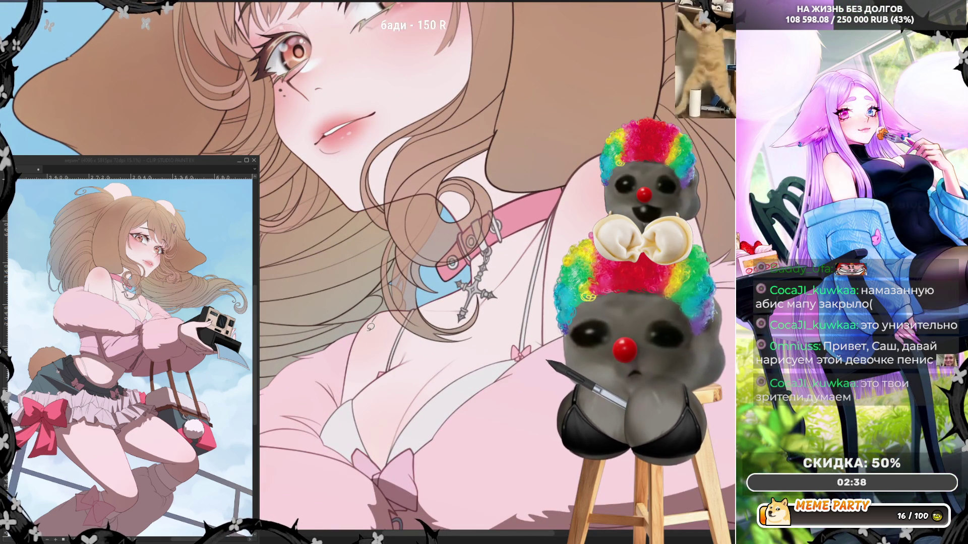
- Lasso-fill dark shading around the collar and pendant, undo stray strokes, and begin a hair shadow
{"action": "left_click_drag", "start_coordinate": [373, 314], "coordinate": [483, 330]}
{"action": "mouse_move", "coordinate": [548, 287]}
{"action": "left_mouse_down"}
{"action": "mouse_move", "coordinate": [507, 252]}
{"action": "mouse_move", "coordinate": [393, 262]}
{"action": "mouse_move", "coordinate": [411, 290]}
{"action": "left_mouse_up"}
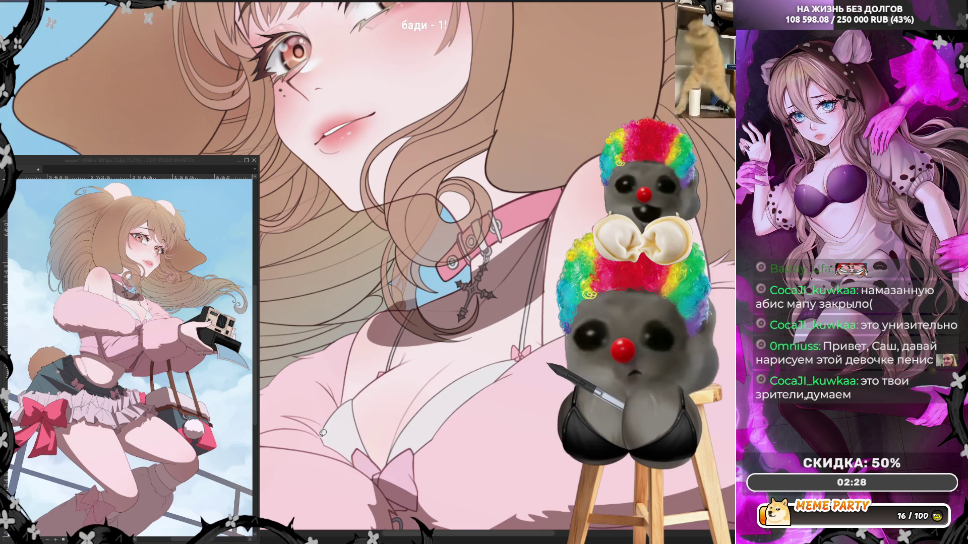
{"action": "left_click_drag", "start_coordinate": [283, 418], "coordinate": [322, 421]}
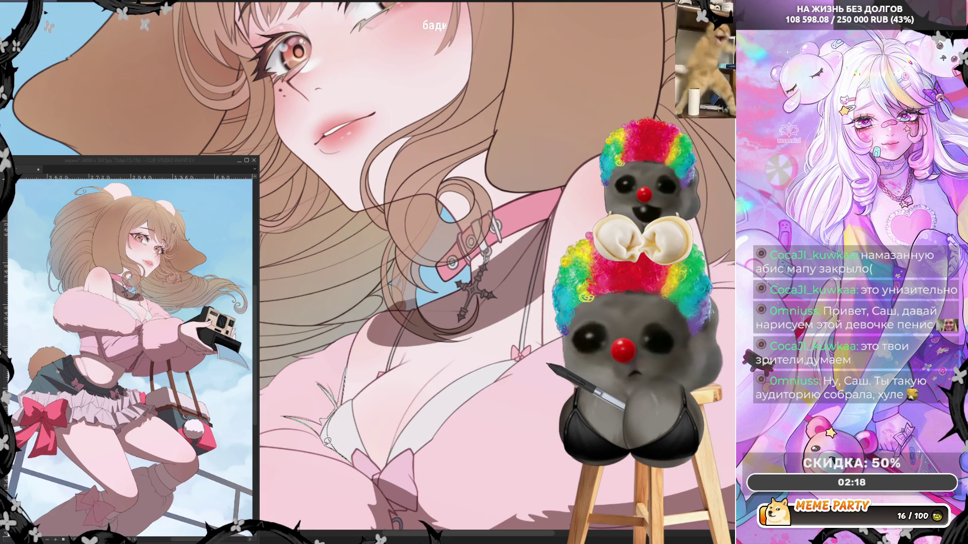
{"action": "key", "text": "ctrl+z"}
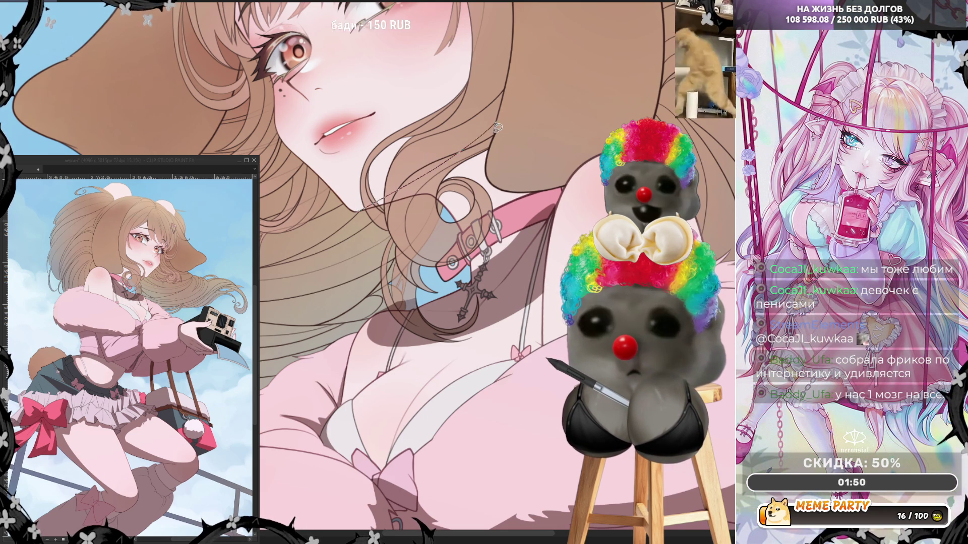
{"action": "mouse_move", "coordinate": [489, 173]}
{"action": "left_mouse_down"}
{"action": "mouse_move", "coordinate": [504, 191]}
{"action": "mouse_move", "coordinate": [565, 186]}
{"action": "mouse_move", "coordinate": [554, 213]}
{"action": "left_mouse_up"}
- Fill dark hair and neck shadow shapes, mirroring the canvas horizontally to check and back
{"action": "mouse_move", "coordinate": [428, 308]}
{"action": "left_mouse_down"}
{"action": "mouse_move", "coordinate": [386, 226]}
{"action": "mouse_move", "coordinate": [348, 250]}
{"action": "mouse_move", "coordinate": [331, 291]}
{"action": "left_mouse_up"}
{"action": "mouse_move", "coordinate": [305, 325]}
{"action": "left_mouse_down"}
{"action": "mouse_move", "coordinate": [388, 312]}
{"action": "mouse_move", "coordinate": [420, 212]}
{"action": "left_mouse_up"}
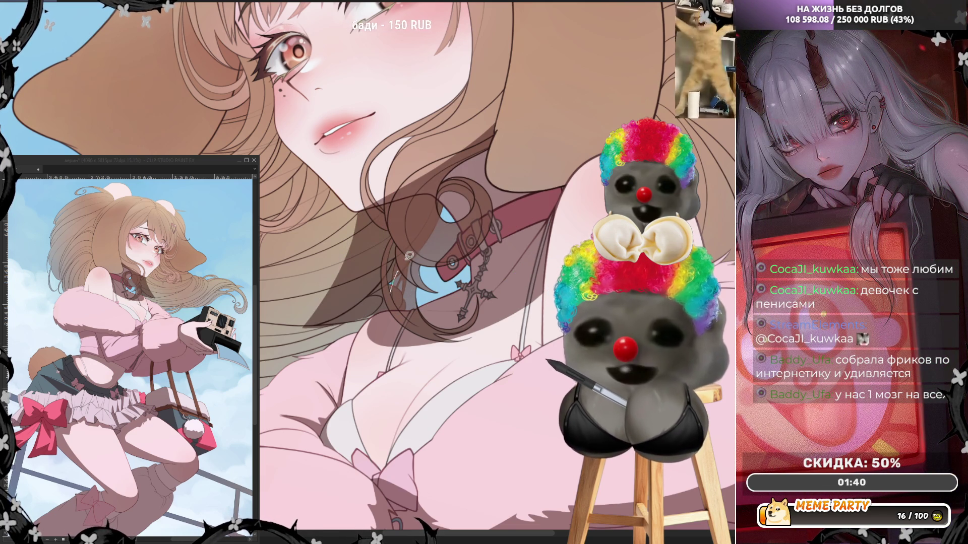
{"action": "key", "text": "h"}
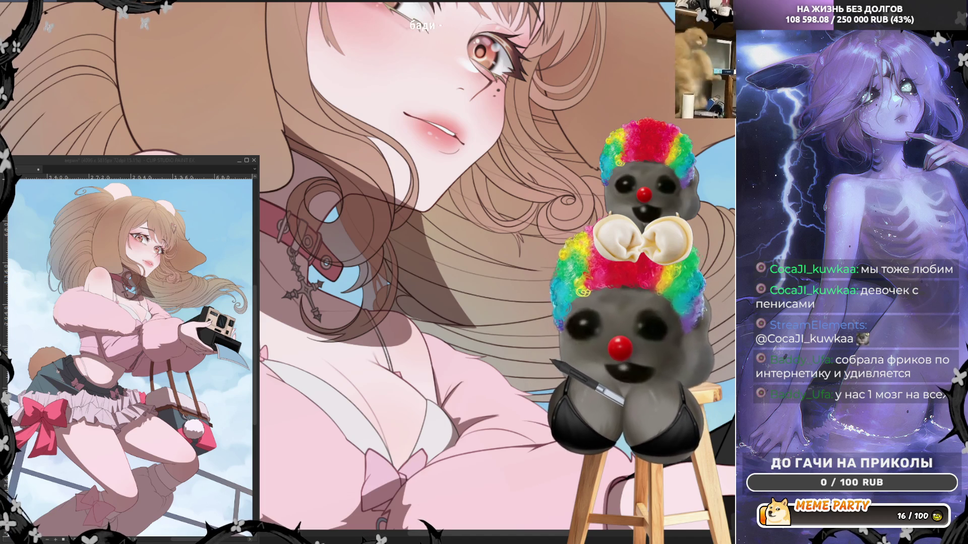
{"action": "mouse_move", "coordinate": [278, 105]}
{"action": "left_mouse_down"}
{"action": "mouse_move", "coordinate": [282, 135]}
{"action": "mouse_move", "coordinate": [343, 172]}
{"action": "mouse_move", "coordinate": [364, 121]}
{"action": "mouse_move", "coordinate": [353, 120]}
{"action": "left_mouse_up"}
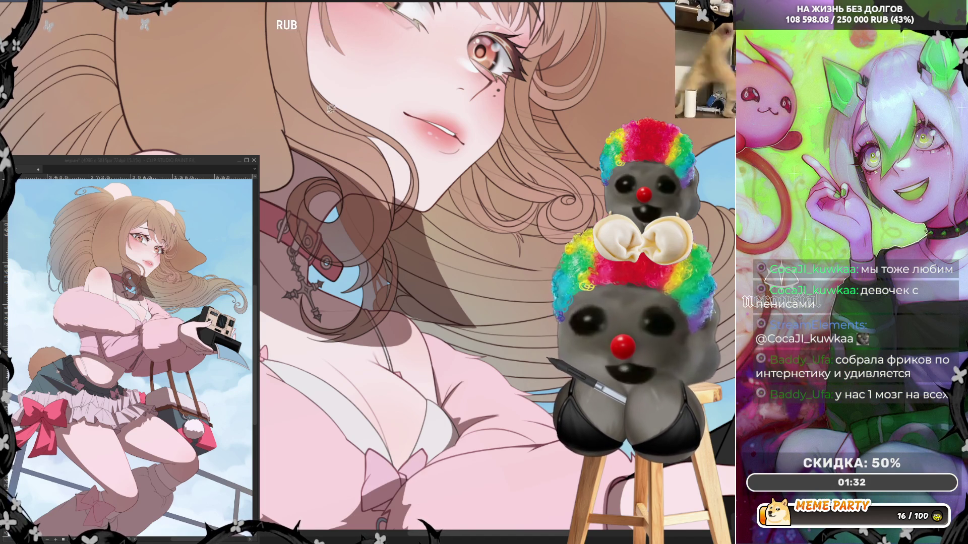
{"action": "key", "text": "h"}
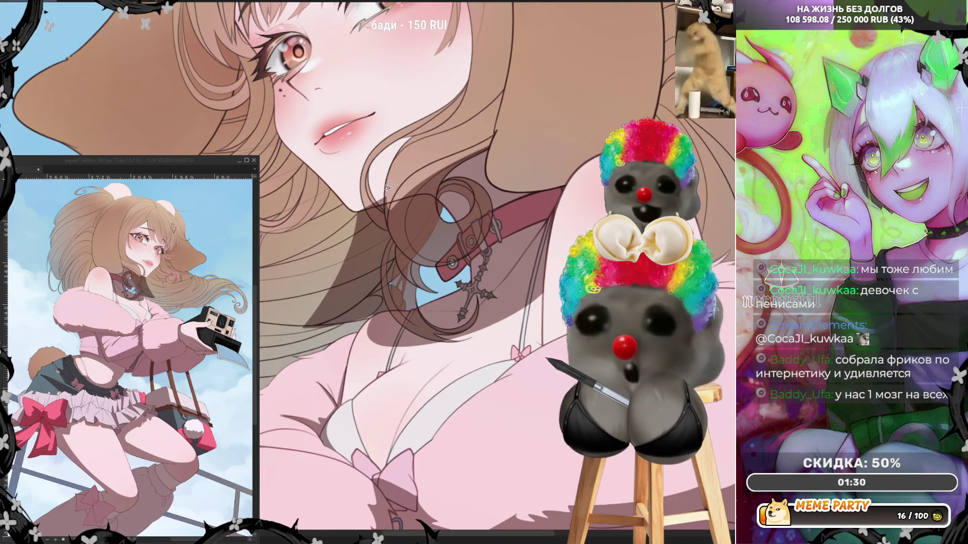
- Lasso-fill several dark shadow shapes down the hair near the collar
{"action": "left_click_drag", "start_coordinate": [385, 191], "coordinate": [408, 248]}
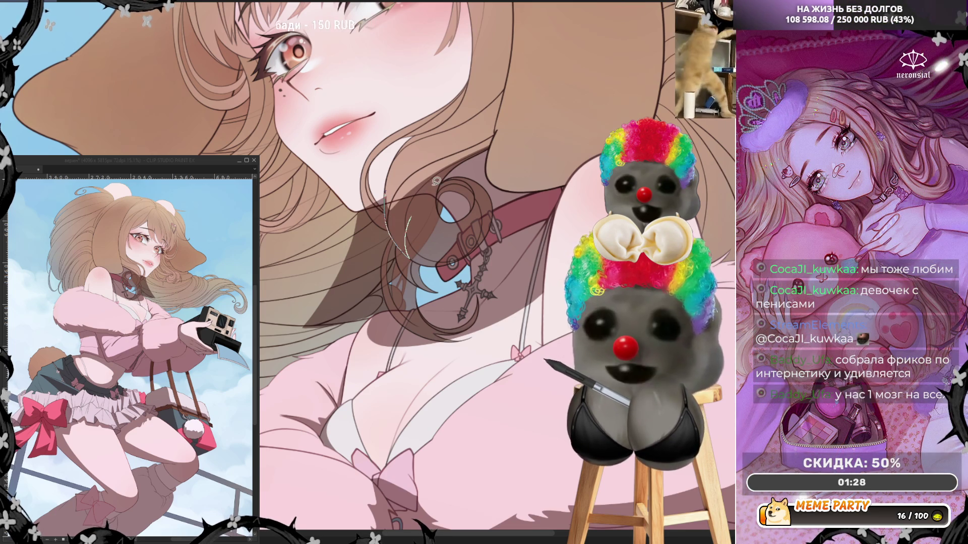
{"action": "left_click_drag", "start_coordinate": [478, 151], "coordinate": [516, 133]}
{"action": "left_click_drag", "start_coordinate": [429, 137], "coordinate": [429, 138]}
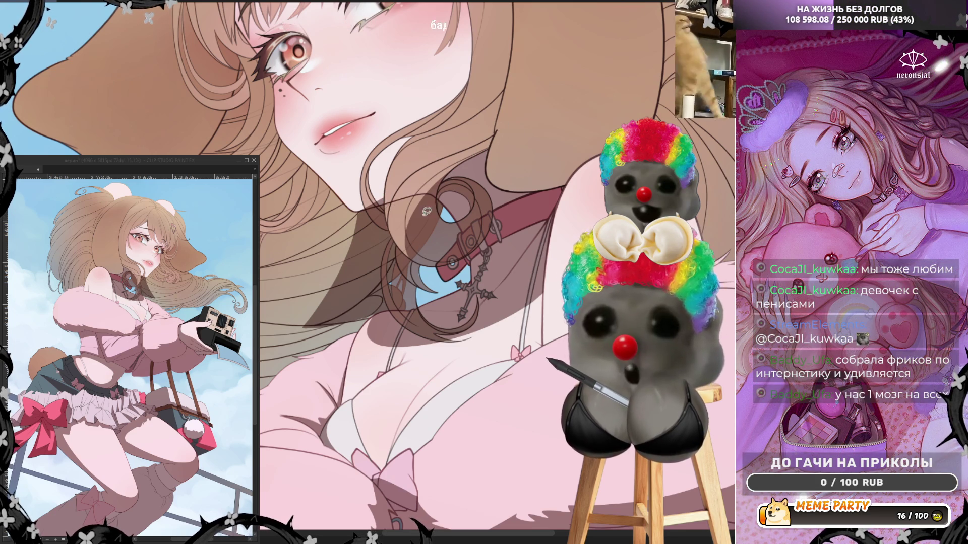
{"action": "mouse_move", "coordinate": [434, 211]}
{"action": "left_mouse_down"}
{"action": "mouse_move", "coordinate": [441, 181]}
{"action": "mouse_move", "coordinate": [428, 212]}
{"action": "mouse_move", "coordinate": [435, 249]}
{"action": "mouse_move", "coordinate": [466, 255]}
{"action": "mouse_move", "coordinate": [437, 194]}
{"action": "left_mouse_up"}
{"action": "mouse_move", "coordinate": [363, 200]}
{"action": "left_mouse_down"}
{"action": "mouse_move", "coordinate": [388, 230]}
{"action": "mouse_move", "coordinate": [400, 220]}
{"action": "left_mouse_up"}
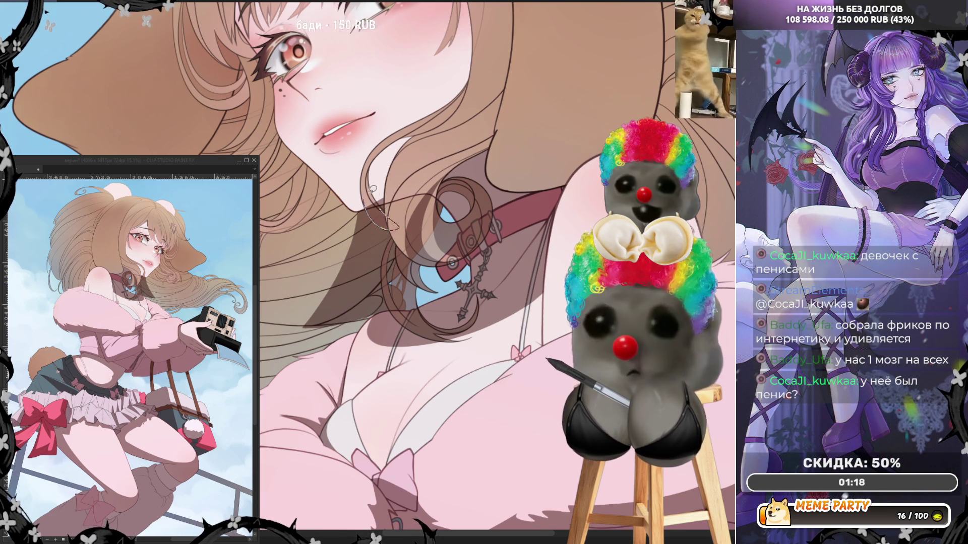
{"action": "left_click_drag", "start_coordinate": [373, 190], "coordinate": [374, 191]}
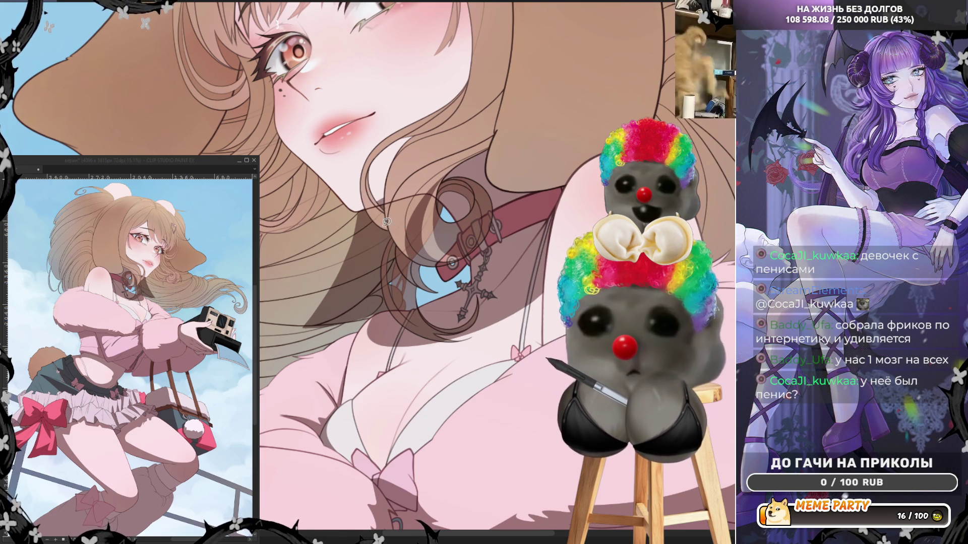
{"action": "mouse_move", "coordinate": [356, 227]}
{"action": "left_mouse_down"}
{"action": "mouse_move", "coordinate": [266, 296]}
{"action": "mouse_move", "coordinate": [364, 211]}
{"action": "left_mouse_up"}
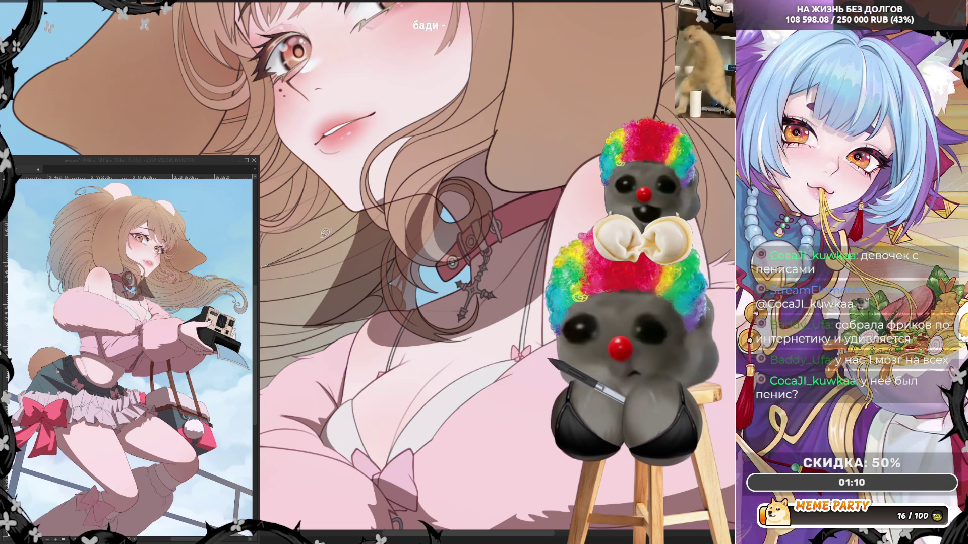
{"action": "scroll", "coordinate": [298, 237], "scroll_direction": "up", "scroll_amount": 4}
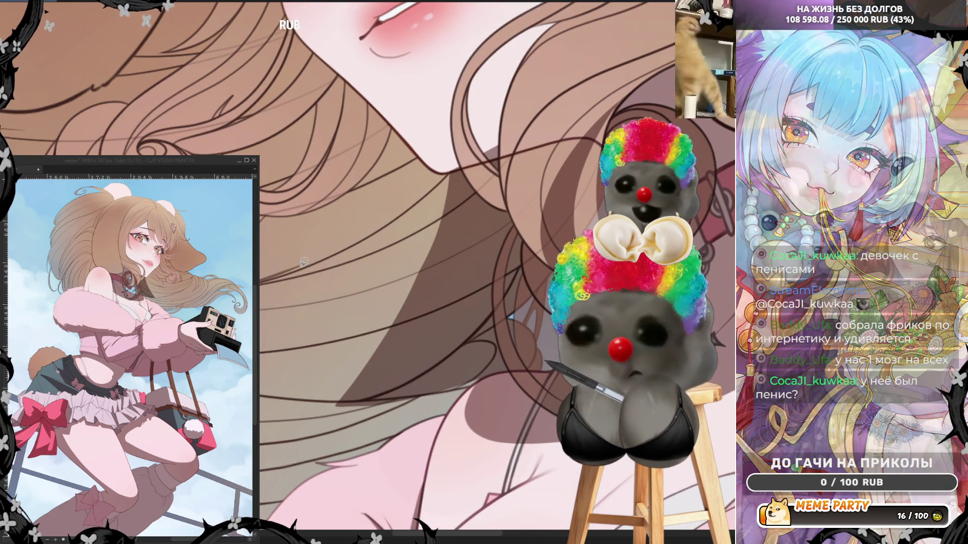
- Undo a stray line and add several darker shading shapes on the hair over the neck
{"action": "key", "text": "ctrl+z"}
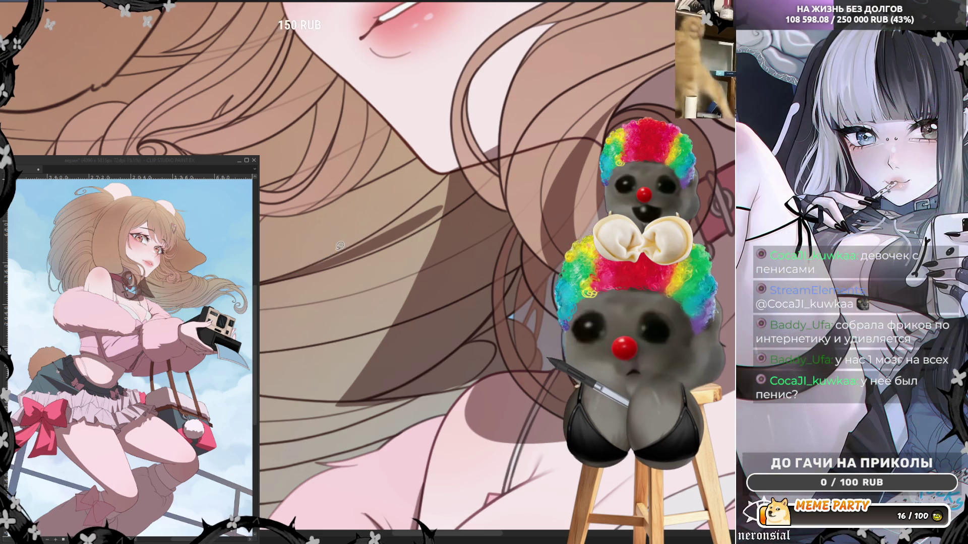
{"action": "left_click_drag", "start_coordinate": [433, 221], "coordinate": [435, 220]}
{"action": "mouse_move", "coordinate": [355, 252]}
{"action": "left_mouse_down"}
{"action": "mouse_move", "coordinate": [304, 272]}
{"action": "mouse_move", "coordinate": [403, 239]}
{"action": "mouse_move", "coordinate": [438, 217]}
{"action": "left_mouse_up"}
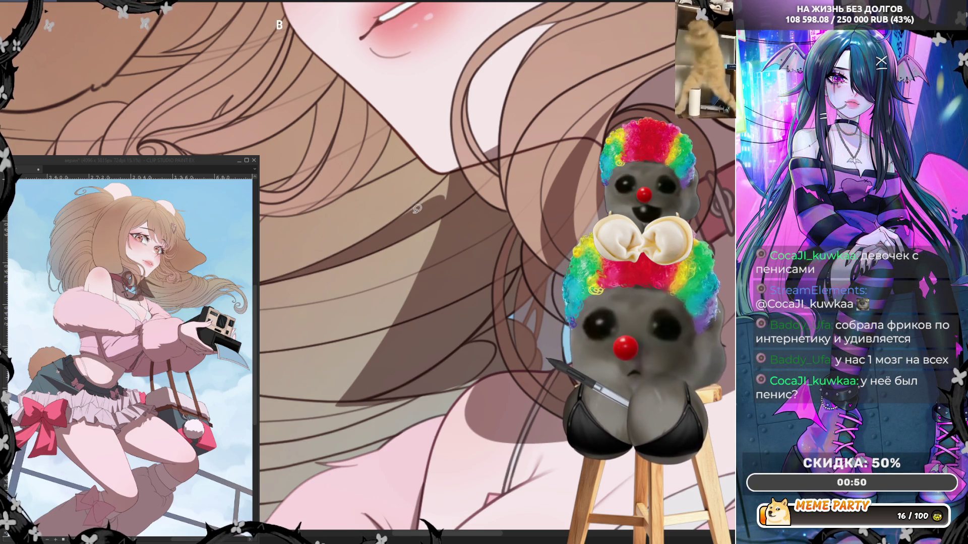
{"action": "left_click_drag", "start_coordinate": [466, 166], "coordinate": [439, 199]}
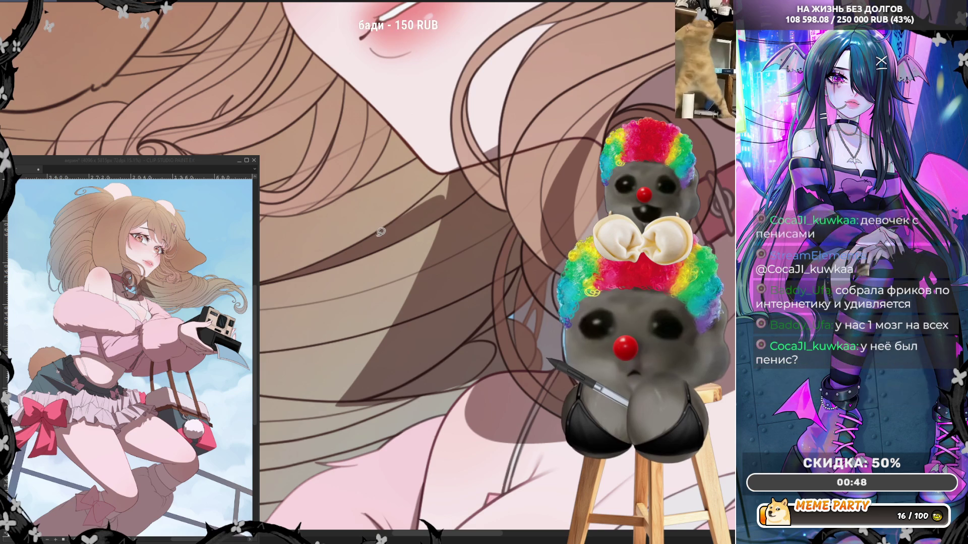
{"action": "left_click_drag", "start_coordinate": [425, 207], "coordinate": [452, 180]}
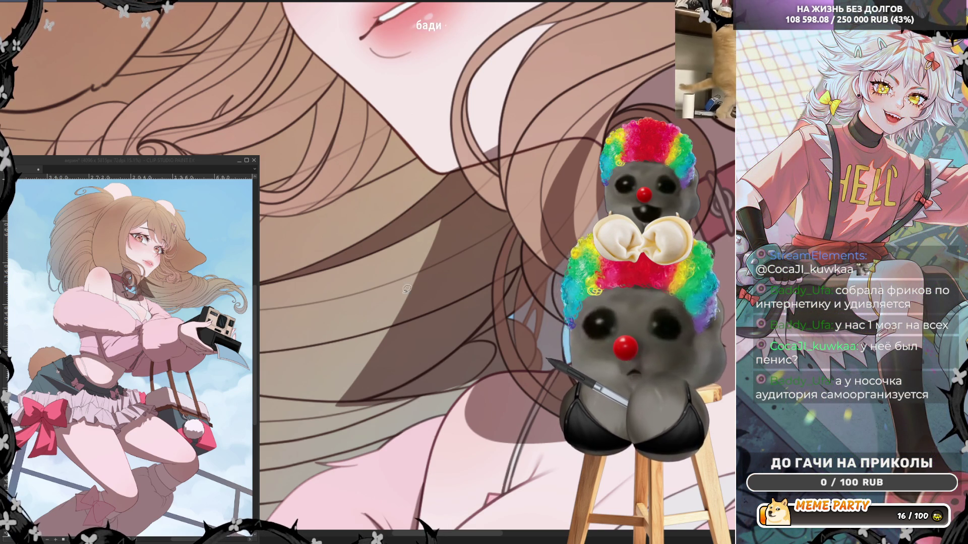
{"action": "left_click_drag", "start_coordinate": [416, 231], "coordinate": [417, 257]}
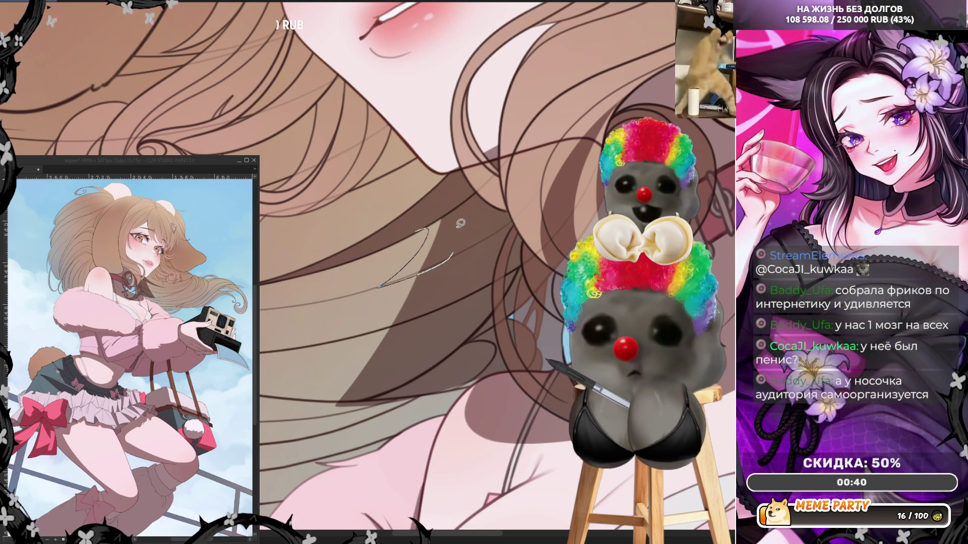
{"action": "left_click_drag", "start_coordinate": [460, 228], "coordinate": [439, 208]}
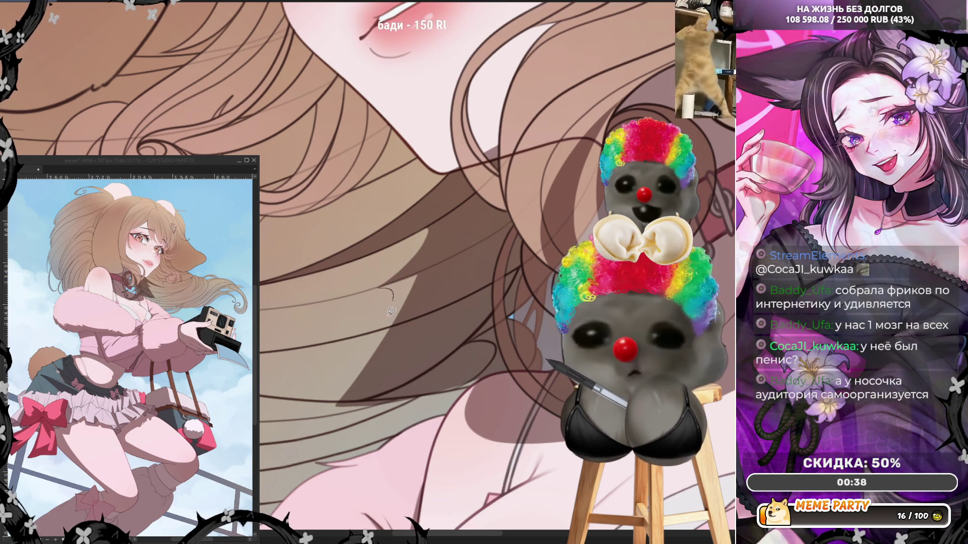
- Fill the light hair strand area below the chin with the darker brown shadow tone
{"action": "left_click_drag", "start_coordinate": [392, 289], "coordinate": [424, 258]}
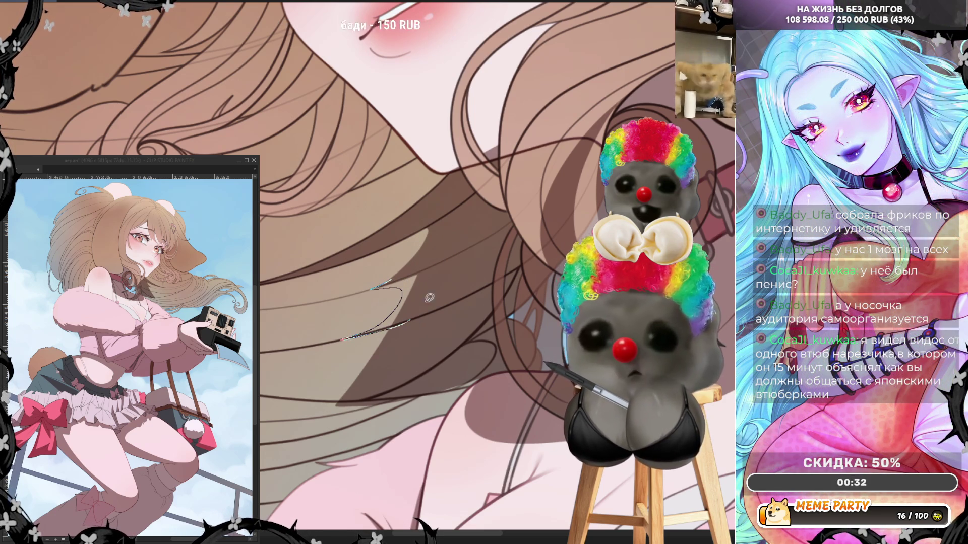
{"action": "key", "text": "ctrl+z"}
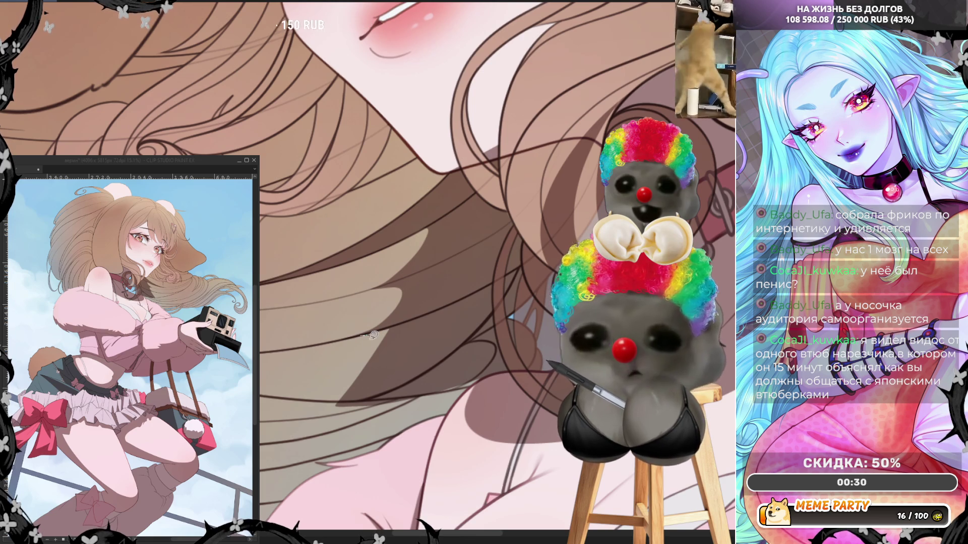
{"action": "left_click_drag", "start_coordinate": [365, 398], "coordinate": [365, 398]}
{"action": "key", "text": "ctrl+z"}
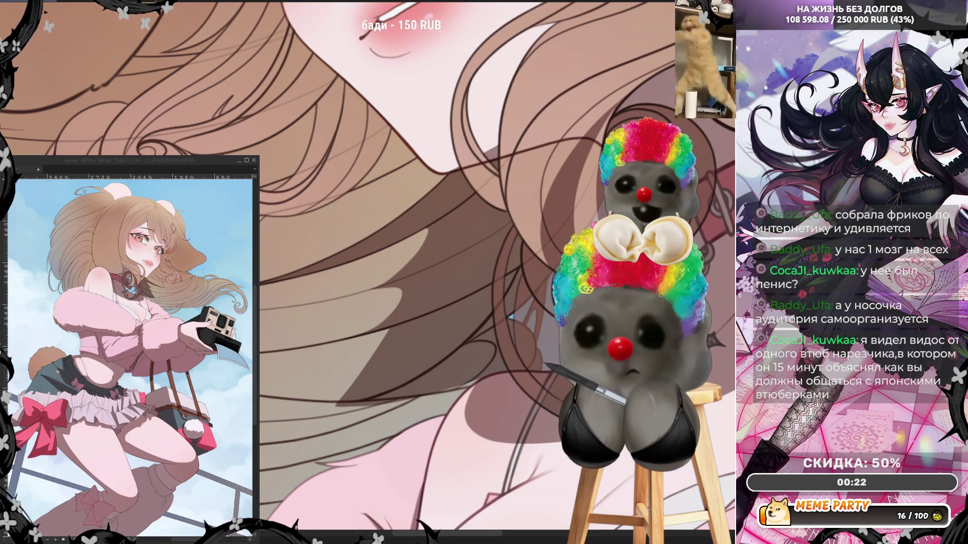
{"action": "left_click", "coordinate": [309, 374]}
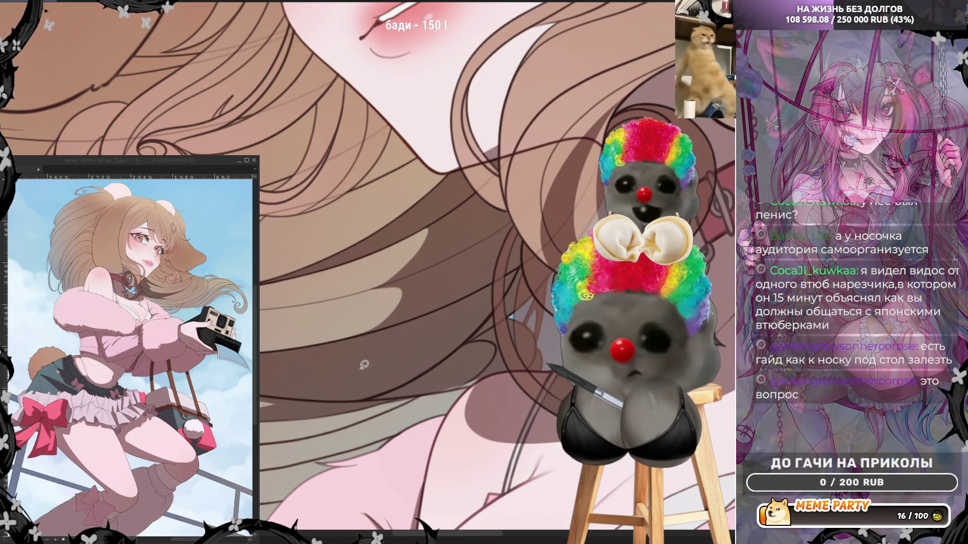
{"action": "scroll", "coordinate": [384, 227], "scroll_direction": "down", "scroll_amount": 3}
{"action": "scroll", "coordinate": [384, 226], "scroll_direction": "down", "scroll_amount": 3}
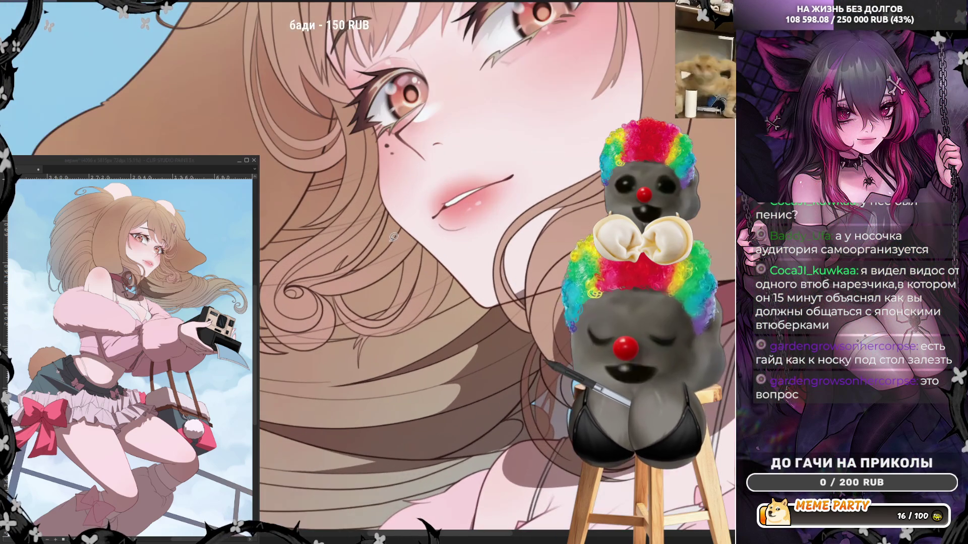
{"action": "scroll", "coordinate": [400, 337], "scroll_direction": "up", "scroll_amount": 5}
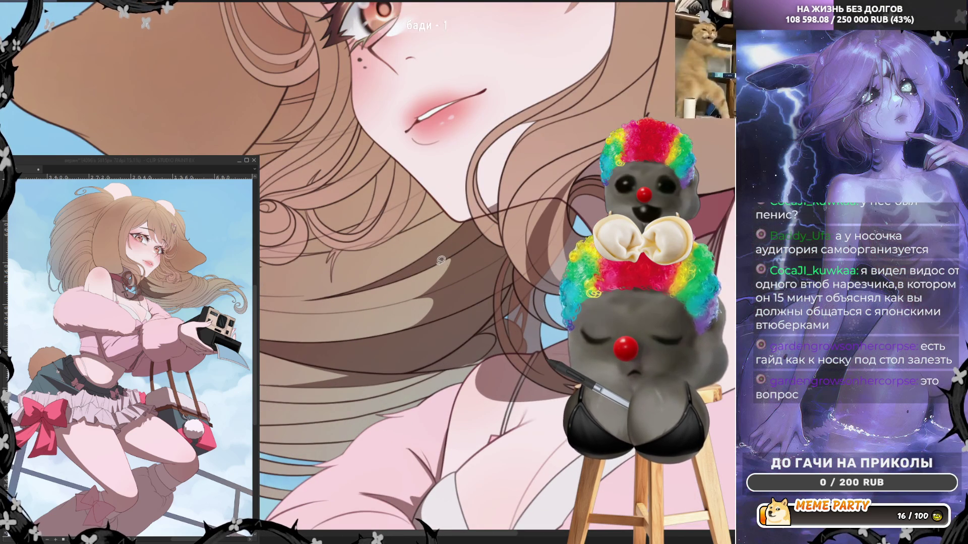
{"action": "left_click_drag", "start_coordinate": [438, 263], "coordinate": [499, 221]}
{"action": "mouse_move", "coordinate": [525, 262]}
{"action": "left_mouse_down"}
{"action": "mouse_move", "coordinate": [515, 277]}
{"action": "mouse_move", "coordinate": [454, 292]}
{"action": "left_mouse_up"}
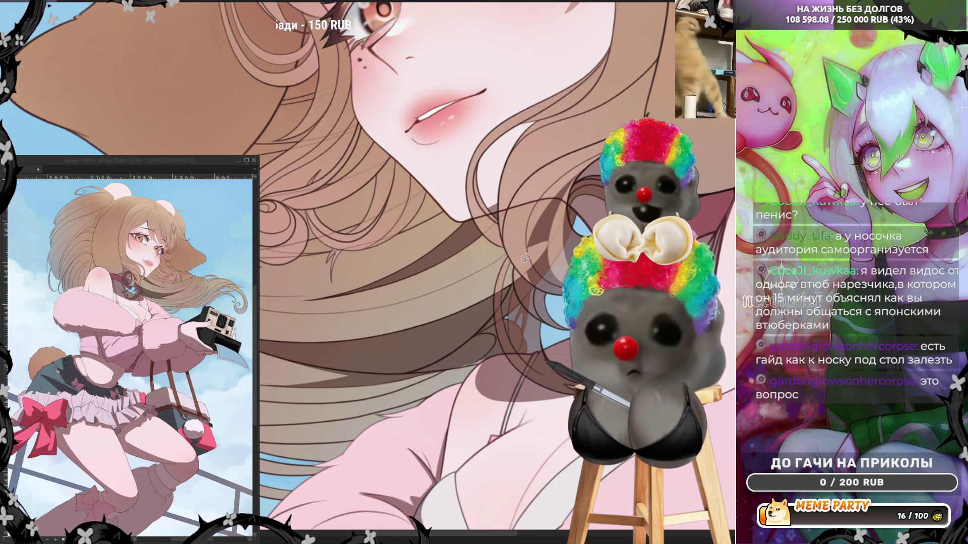
{"action": "left_click_drag", "start_coordinate": [529, 261], "coordinate": [553, 237]}
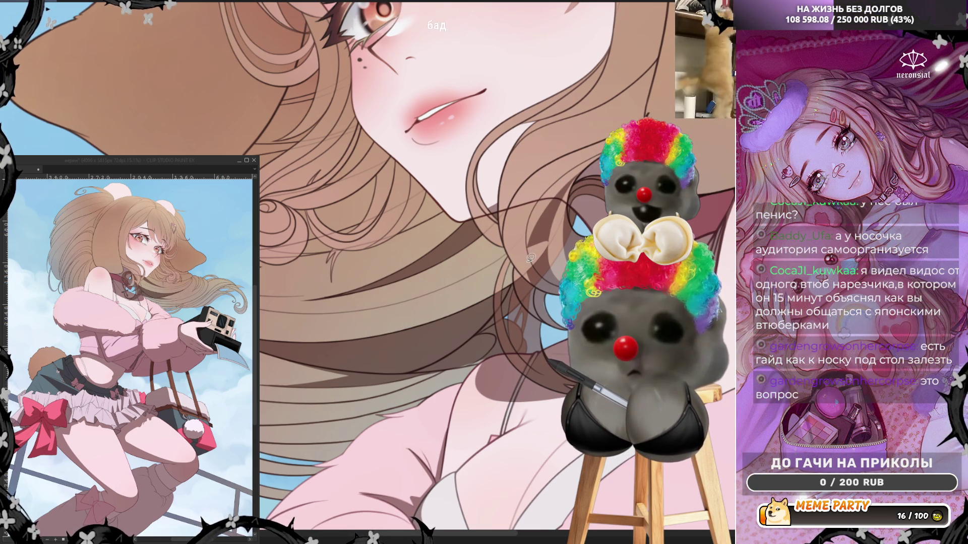
{"action": "key", "text": "ctrl+z"}
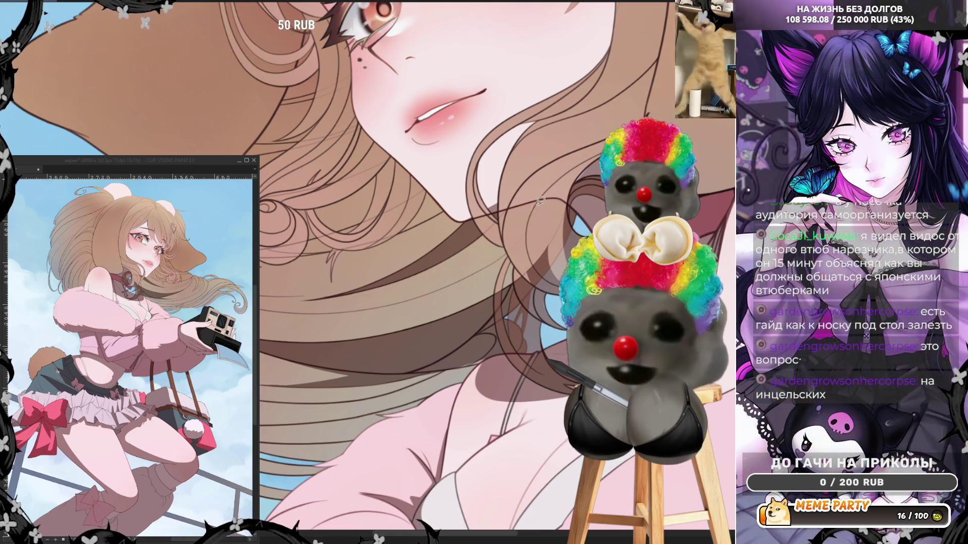
{"action": "scroll", "coordinate": [534, 188], "scroll_direction": "down", "scroll_amount": 5}
{"action": "scroll", "coordinate": [597, 197], "scroll_direction": "up", "scroll_amount": 5}
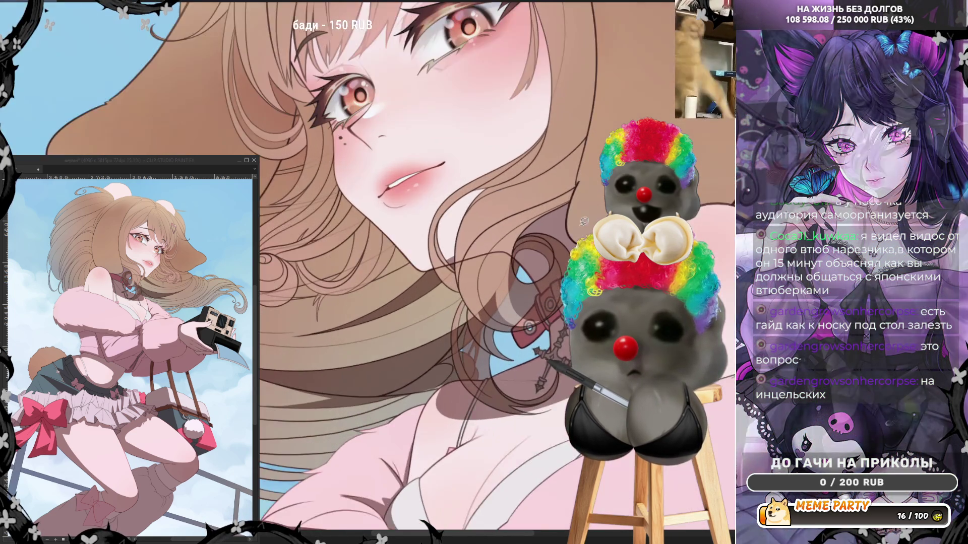
{"action": "scroll", "coordinate": [597, 197], "scroll_direction": "up", "scroll_amount": 2}
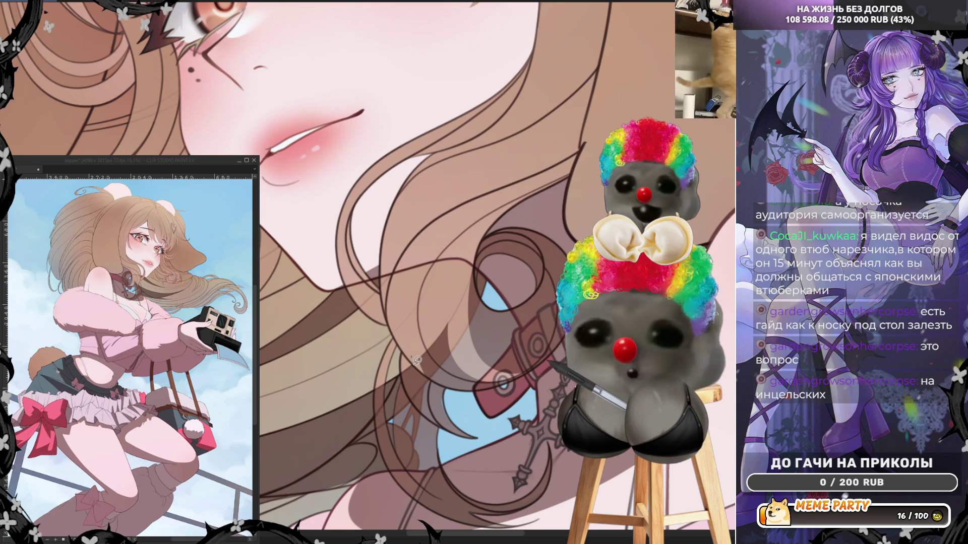
{"action": "key", "text": "ctrl+z"}
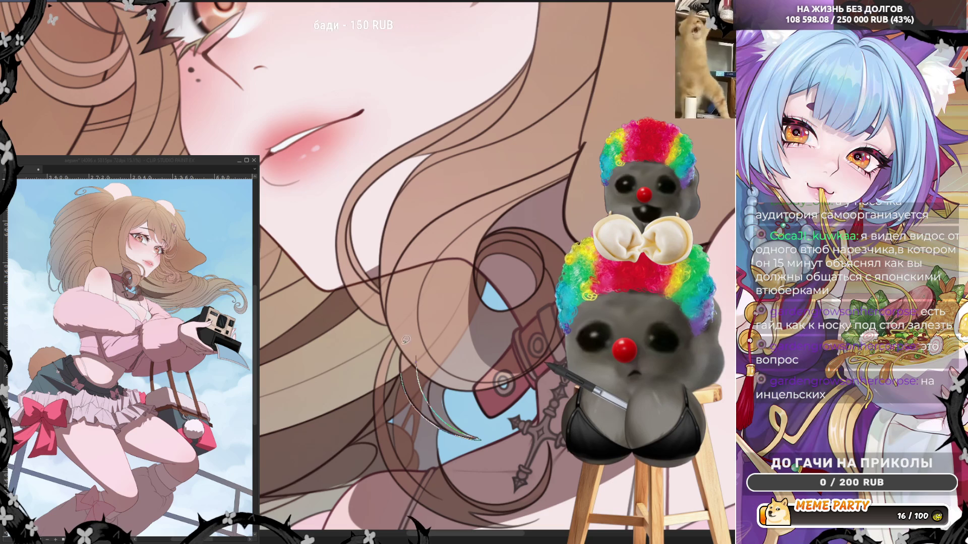
{"action": "key", "text": "ctrl+z"}
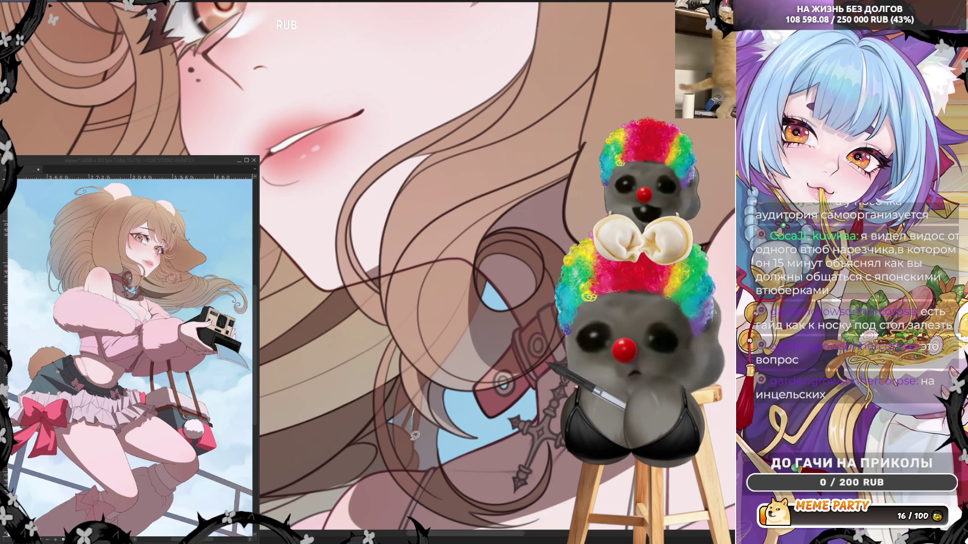
{"action": "key", "text": "ctrl+z"}
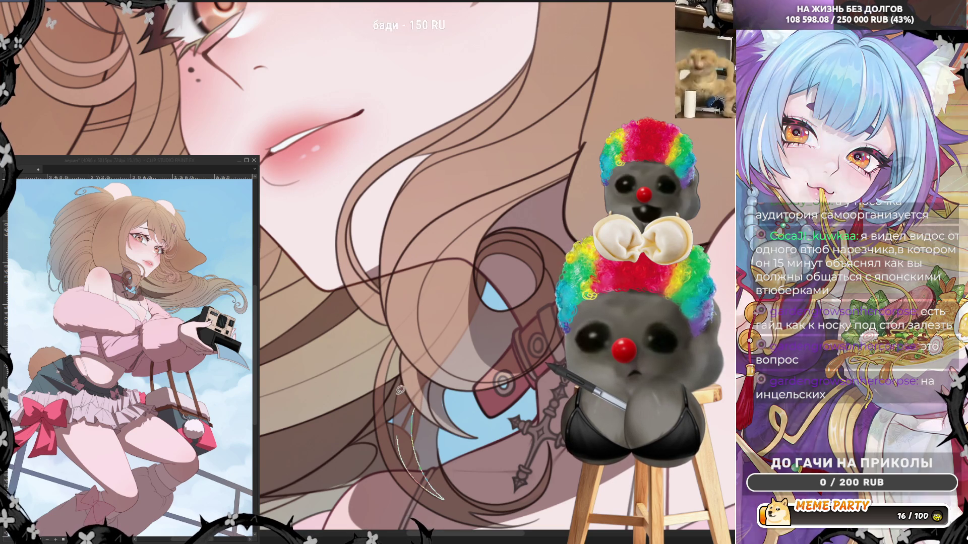
{"action": "key", "text": "ctrl+z"}
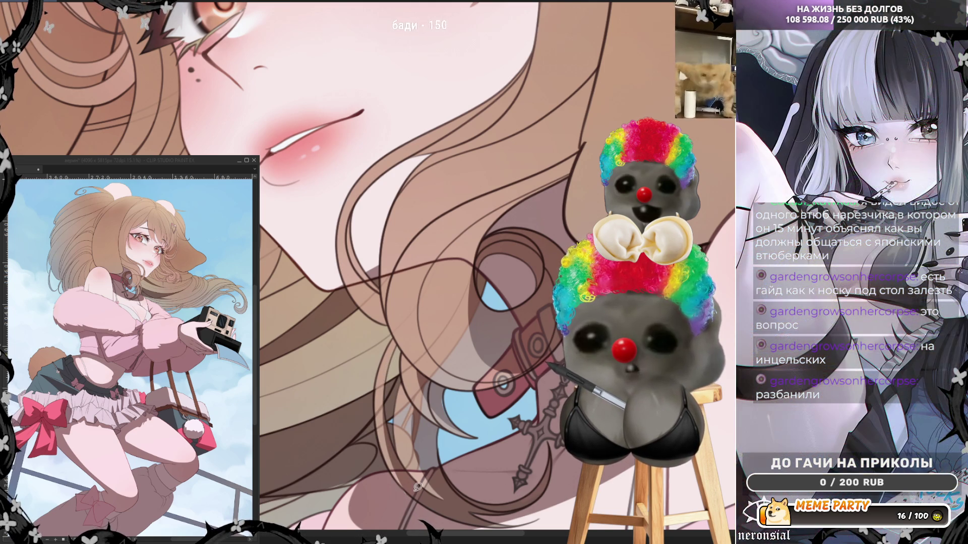
{"action": "key", "text": "ctrl+z"}
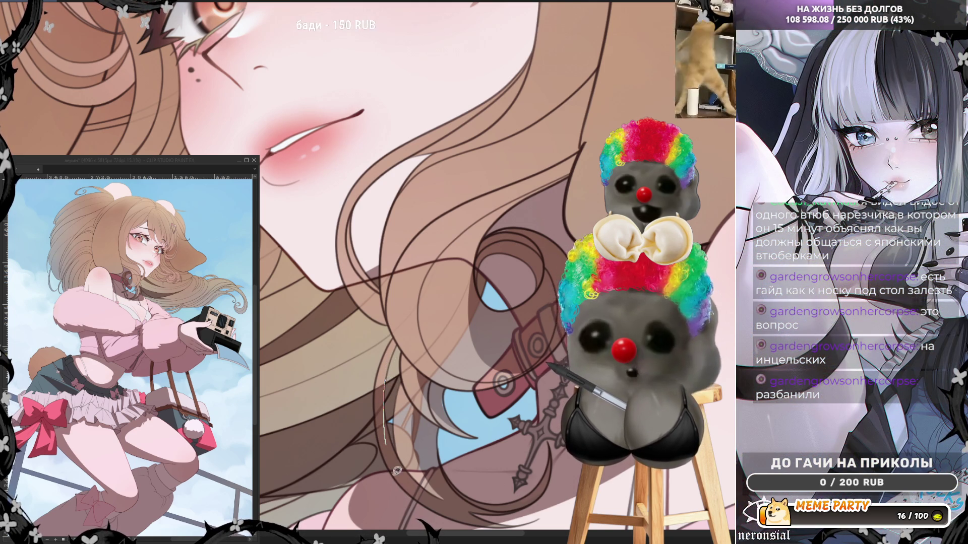
{"action": "key", "text": "ctrl+z"}
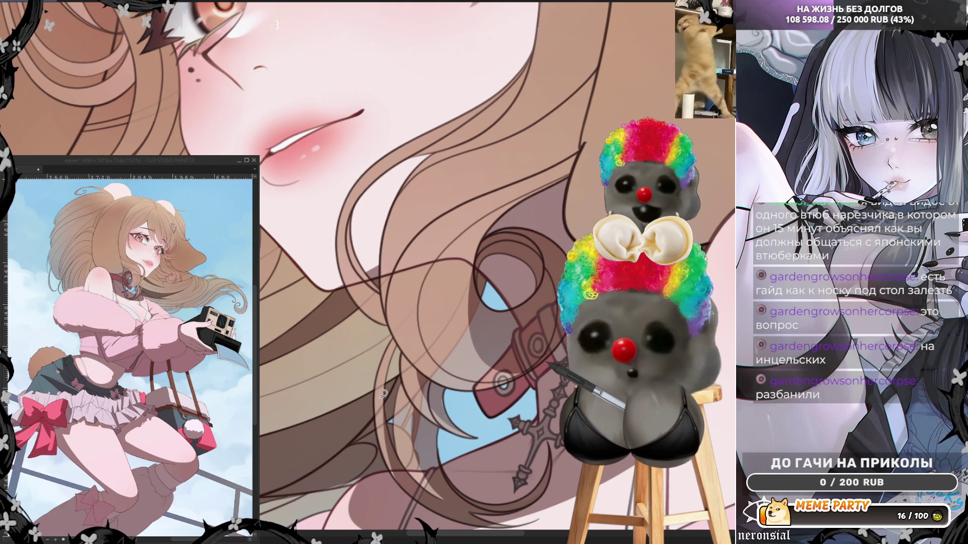